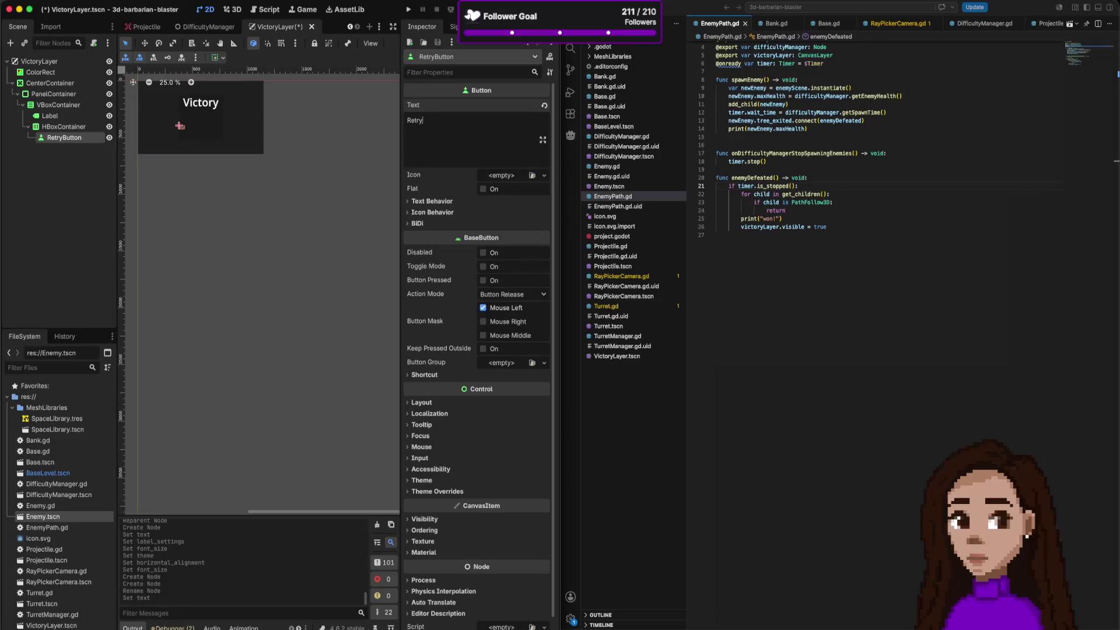
# Step: Step away from the editor, then select the HBoxContainer that holds the RetryButton
pyautogui.press('super+Tab')
pyautogui.click(85, 127)
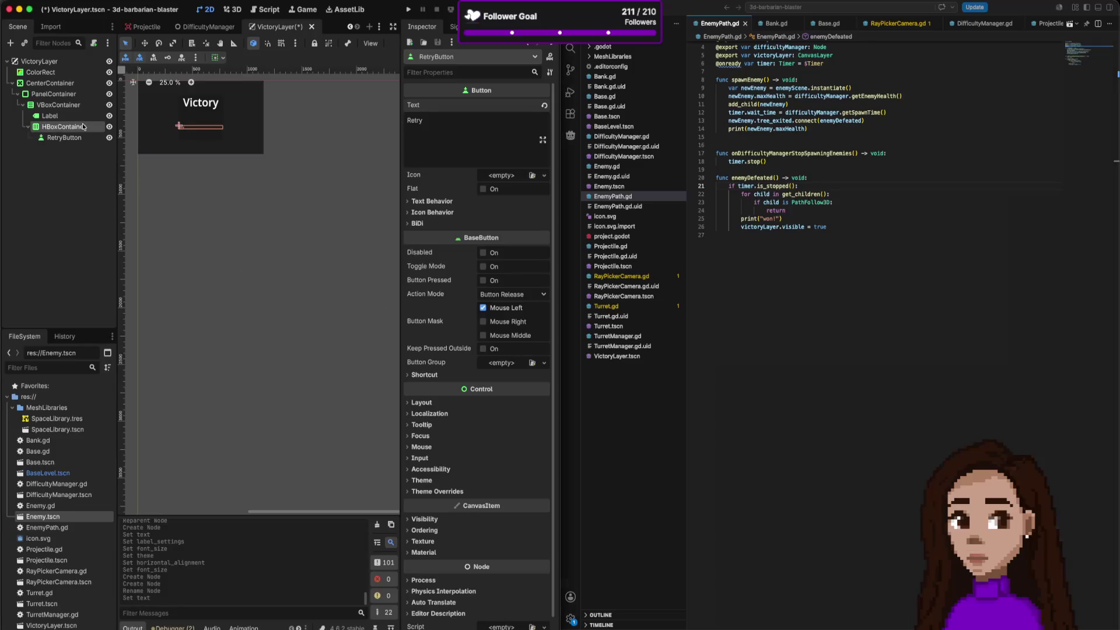
# Step: Compare the properties of the Label, VBoxContainer and HBoxContainer nodes in the Scene dock
pyautogui.click(82, 117)
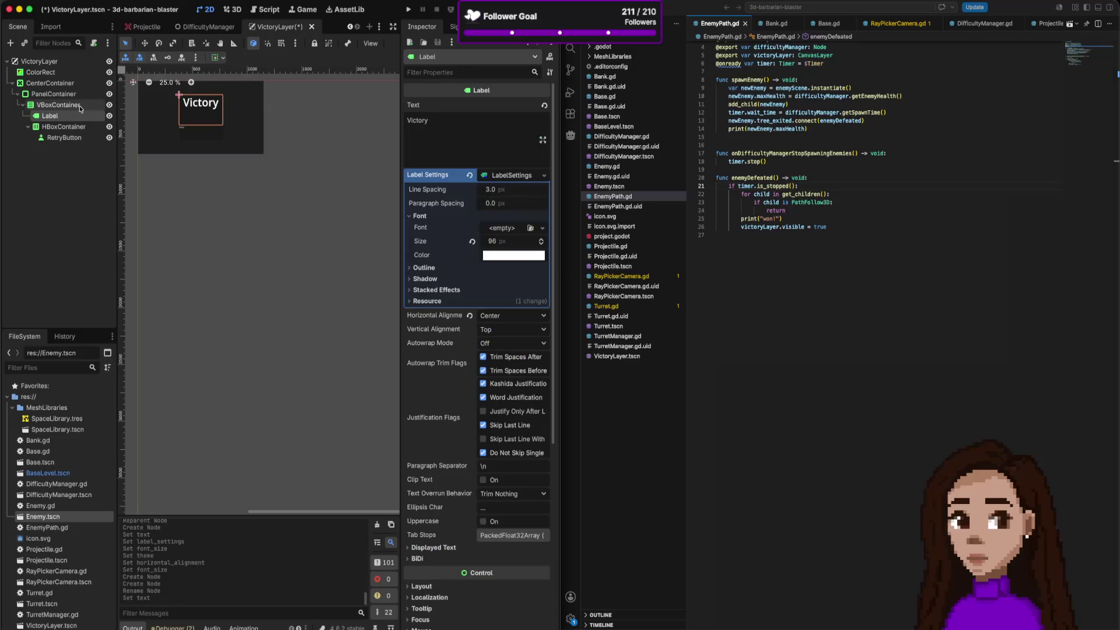
pyautogui.click(78, 127)
pyautogui.click(77, 117)
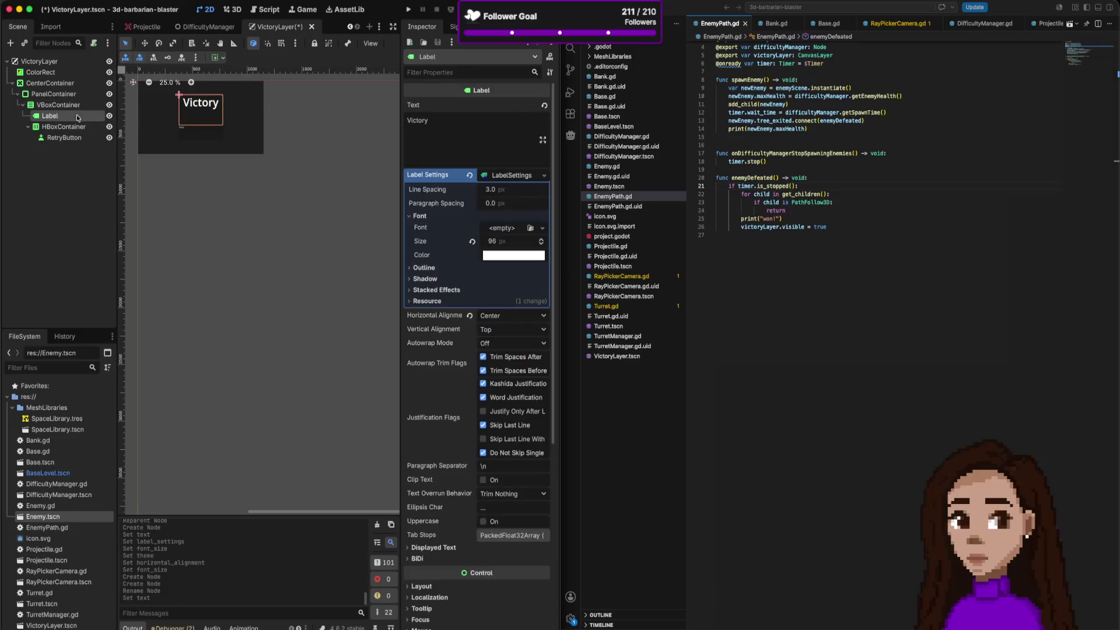
pyautogui.click(77, 125)
pyautogui.click(77, 117)
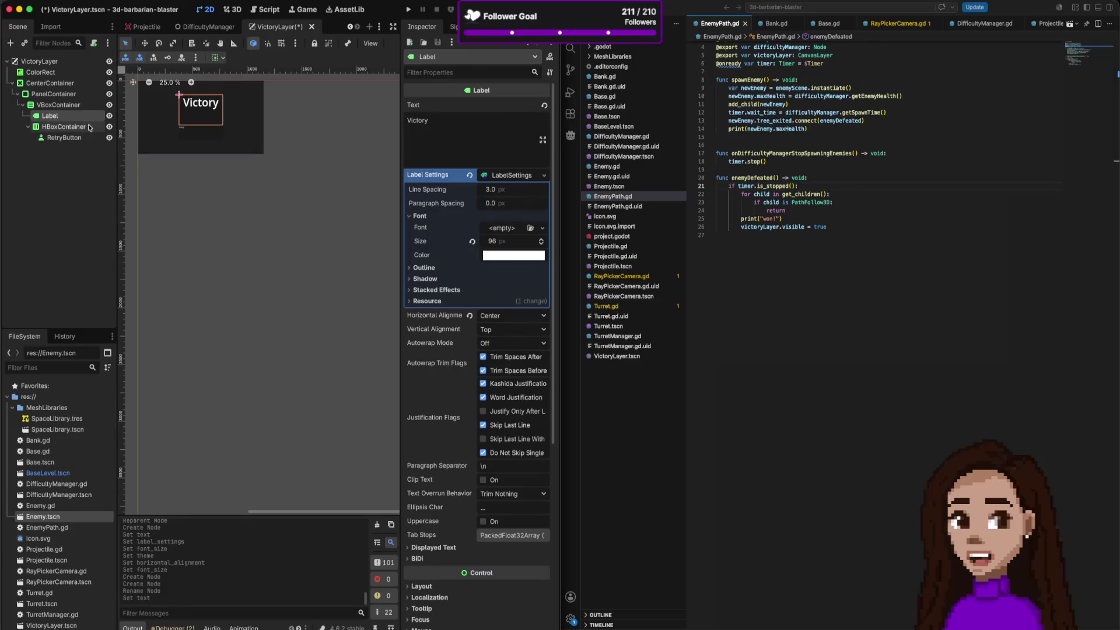
pyautogui.click(81, 107)
pyautogui.click(81, 115)
pyautogui.click(82, 125)
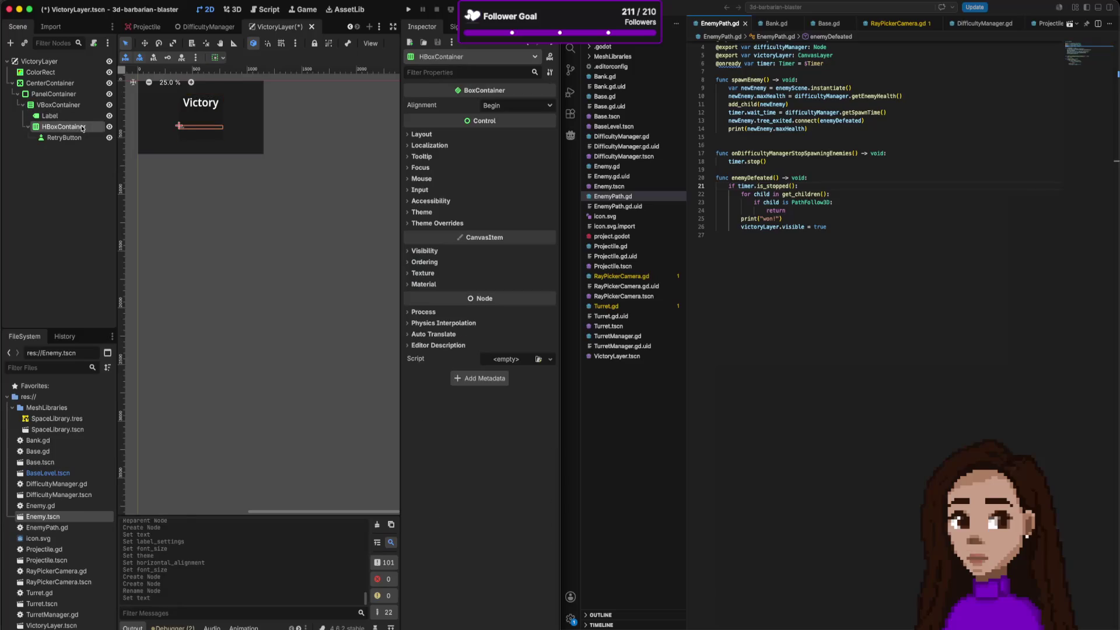
pyautogui.click(81, 118)
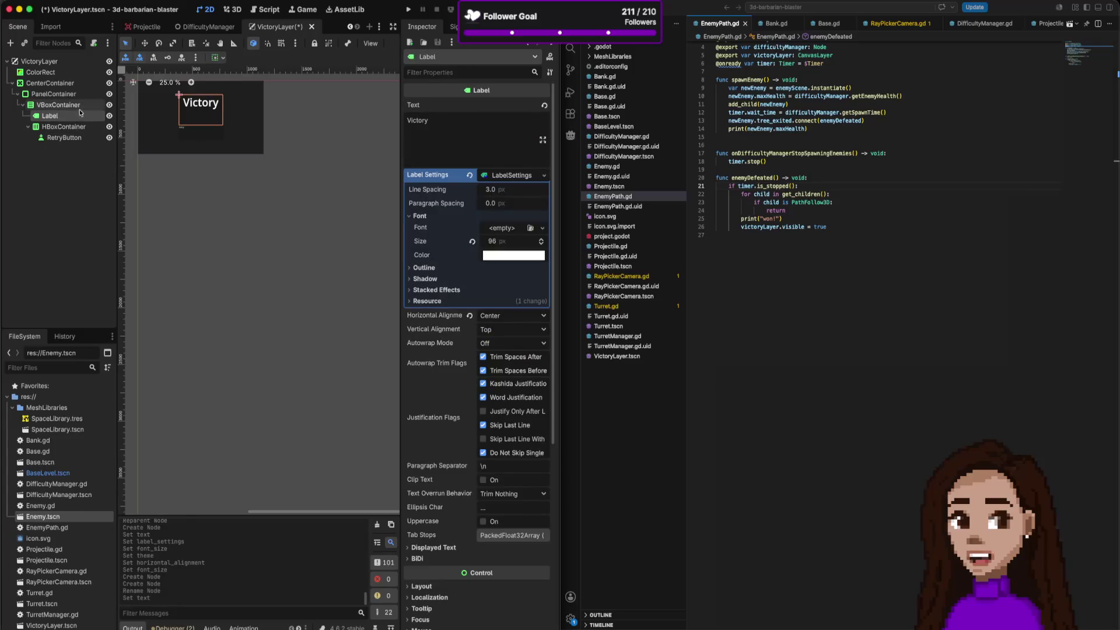
pyautogui.click(81, 110)
pyautogui.click(80, 116)
pyautogui.click(83, 127)
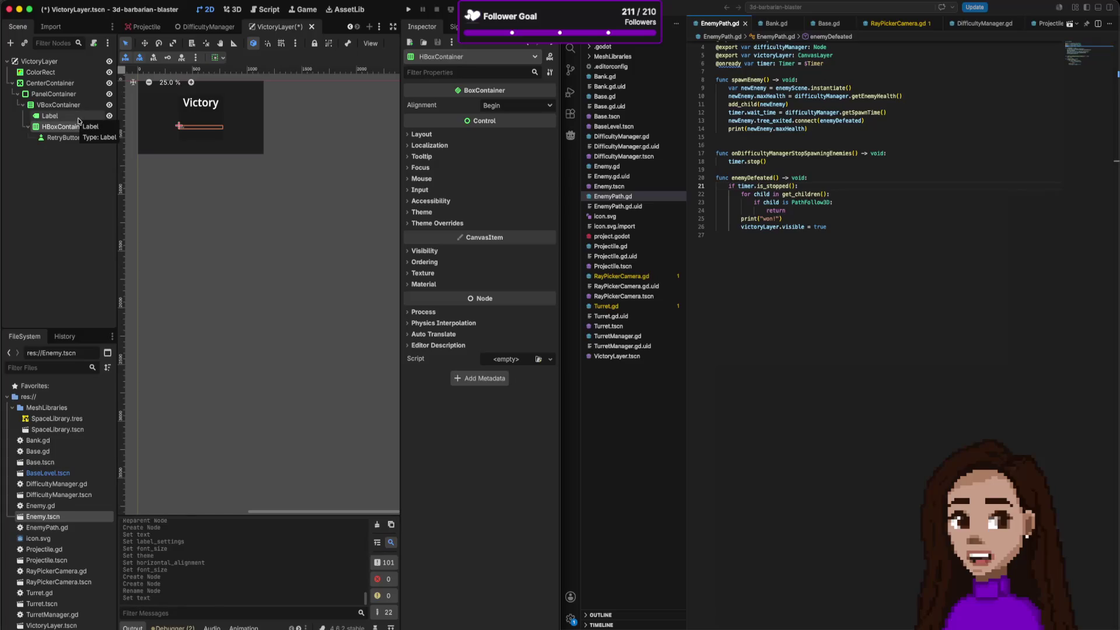
# Step: Try line spacing 0 on the Victory label, delete its trailing blank line, then restore spacing to 3.0
pyautogui.click(79, 117)
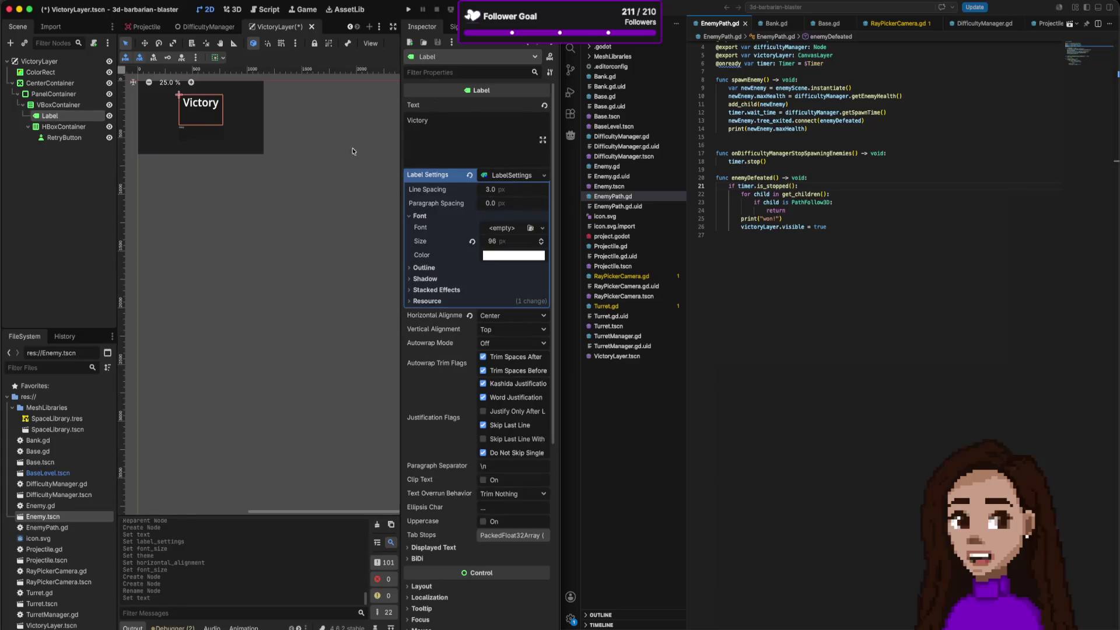
pyautogui.click(490, 190)
pyautogui.write('0')
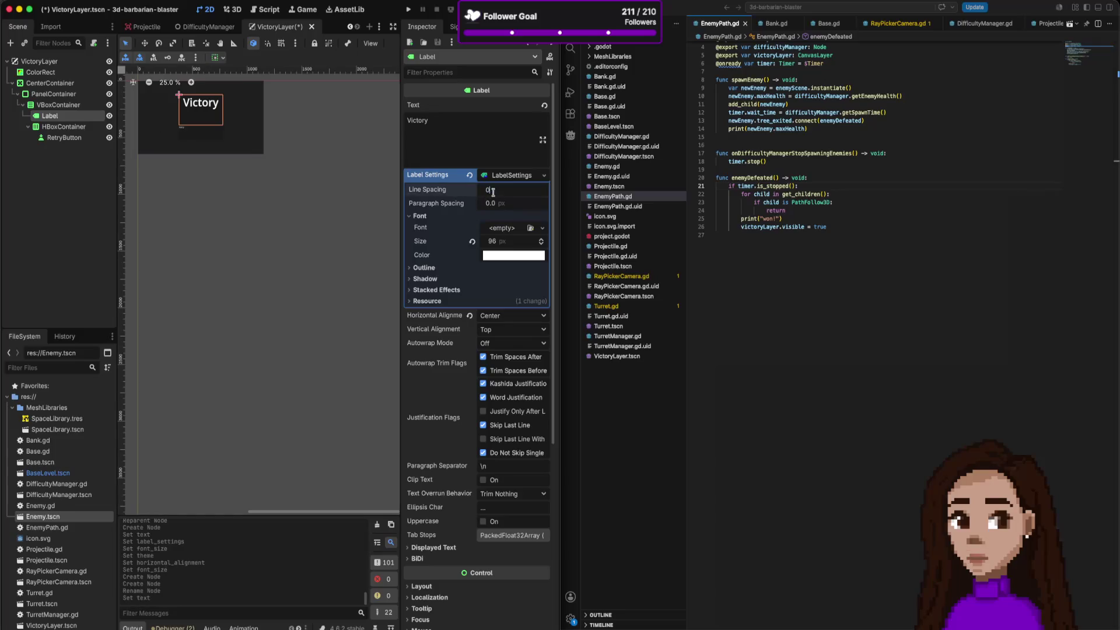
pyautogui.press('Return')
pyautogui.click(447, 140)
pyautogui.press('BackSpace')
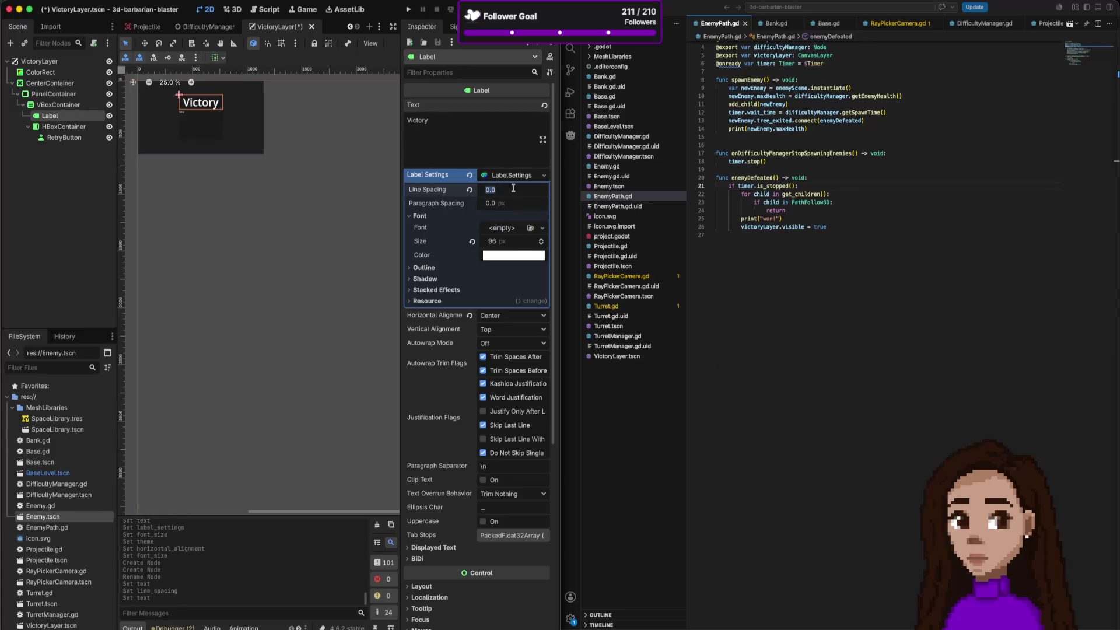
pyautogui.click(469, 189)
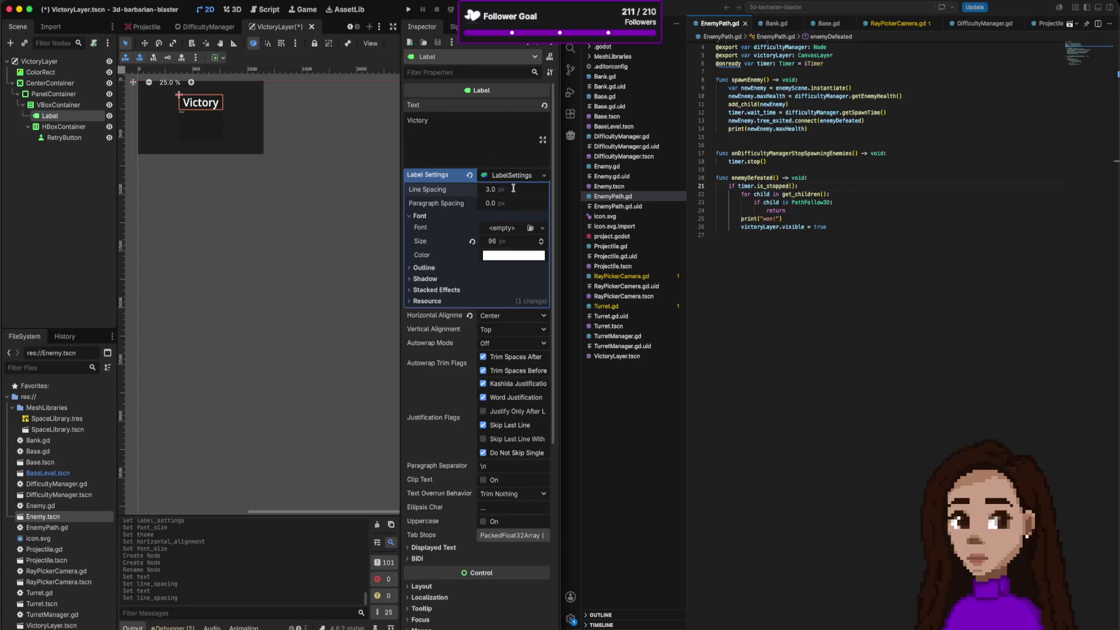
# Step: Select the HBoxContainer and then its RetryButton
pyautogui.click(63, 127)
pyautogui.click(68, 139)
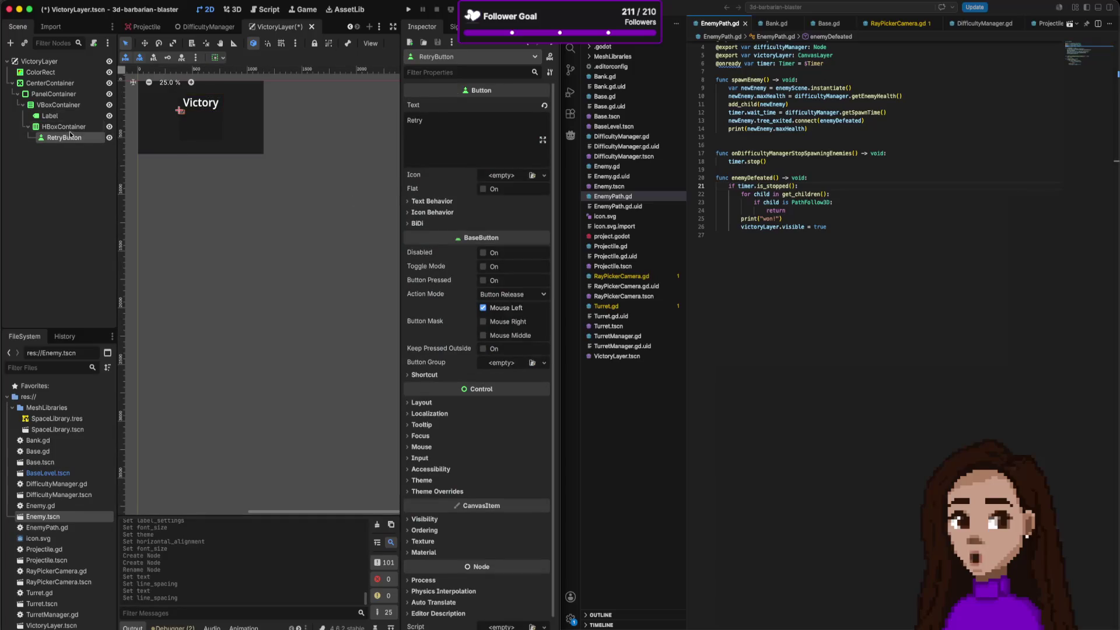
pyautogui.click(72, 126)
pyautogui.click(77, 138)
# Step: Switch to the browser showing the Tungsten-Bootstrap repository on Codeberg
pyautogui.press('super+Tab')
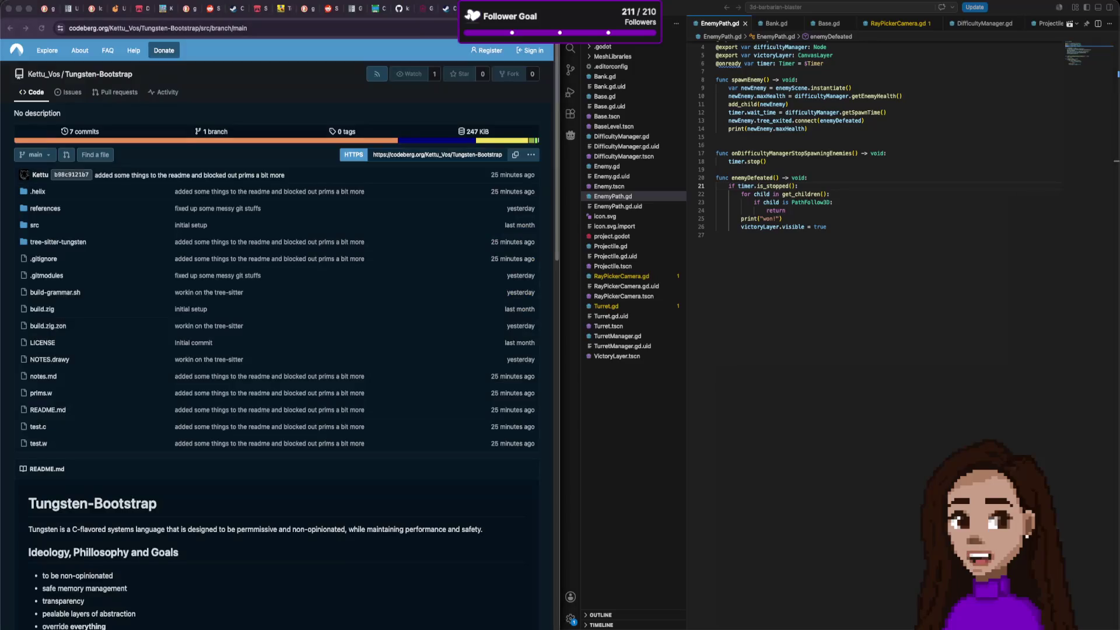
# Step: Go from the Capyvarias page to the Piebox developer page's upcoming releases
pyautogui.click(444, 13)
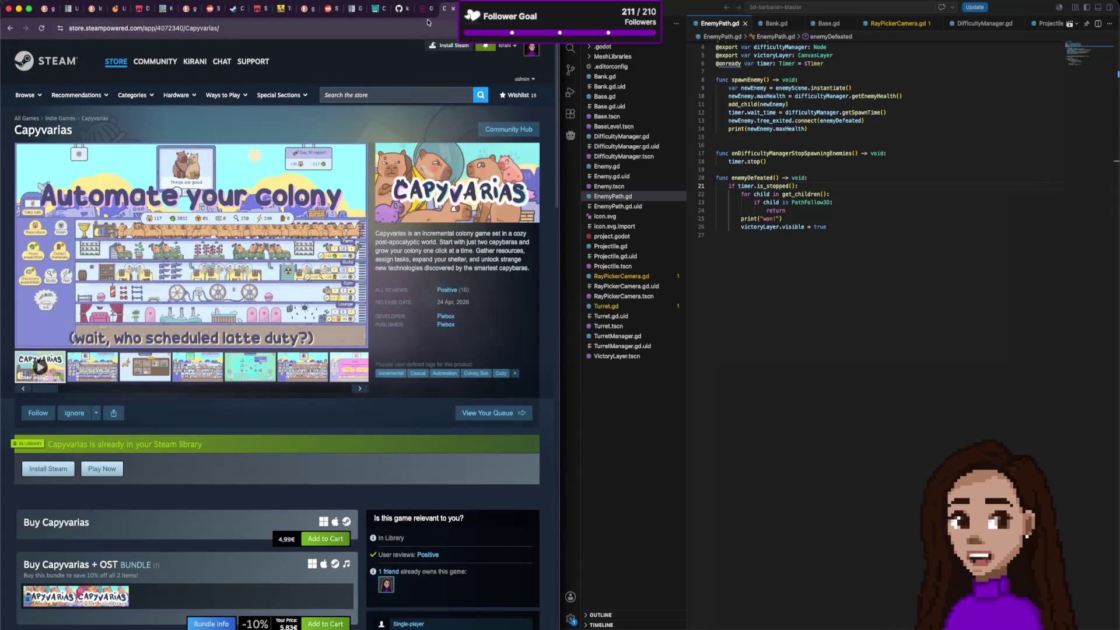
pyautogui.click(446, 315)
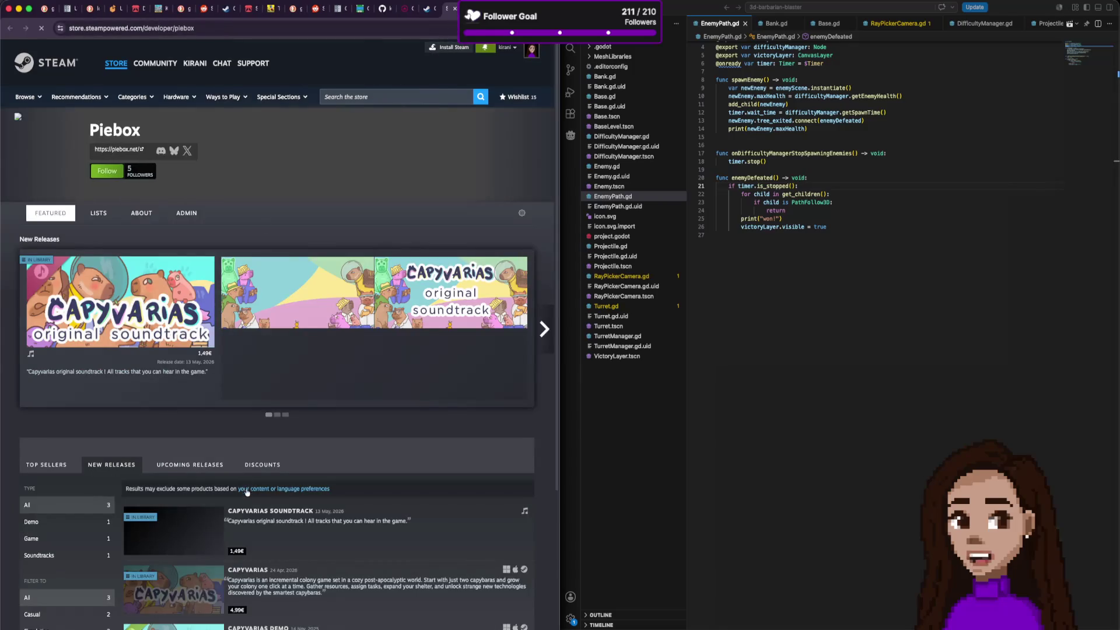
pyautogui.scroll(-5, 245, 408)
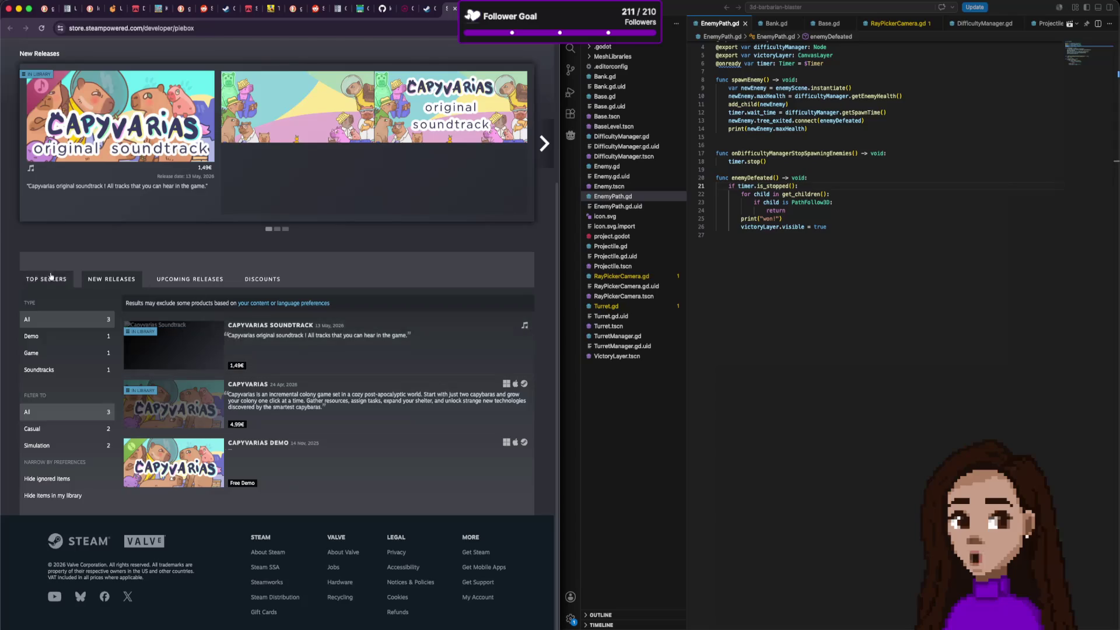
pyautogui.click(221, 282)
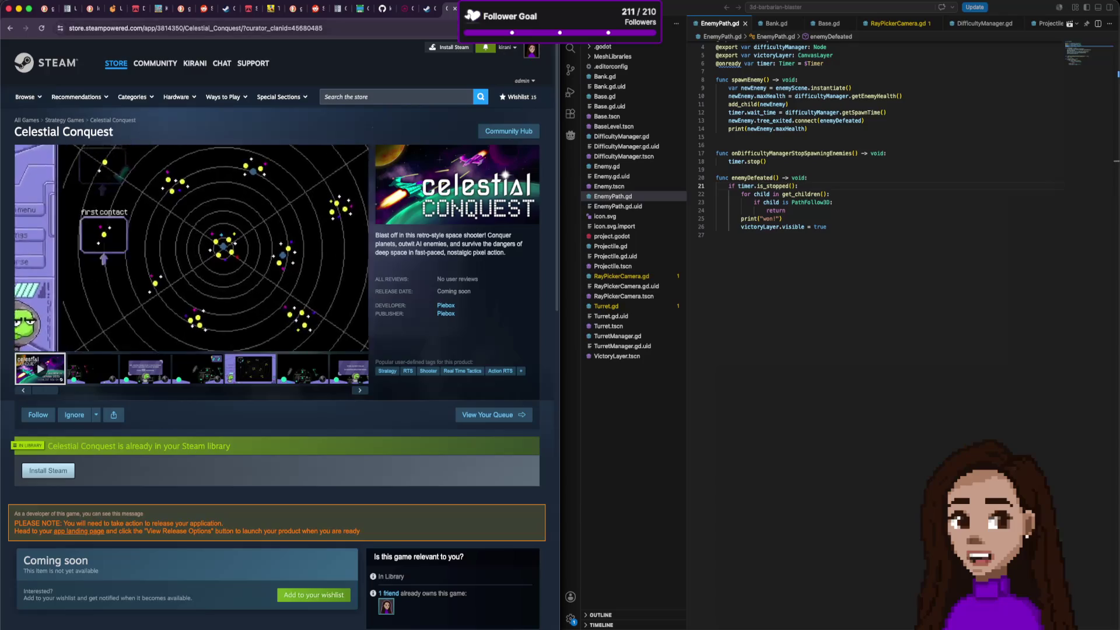
# Step: Return to the Capyvarias store page
pyautogui.click(429, 13)
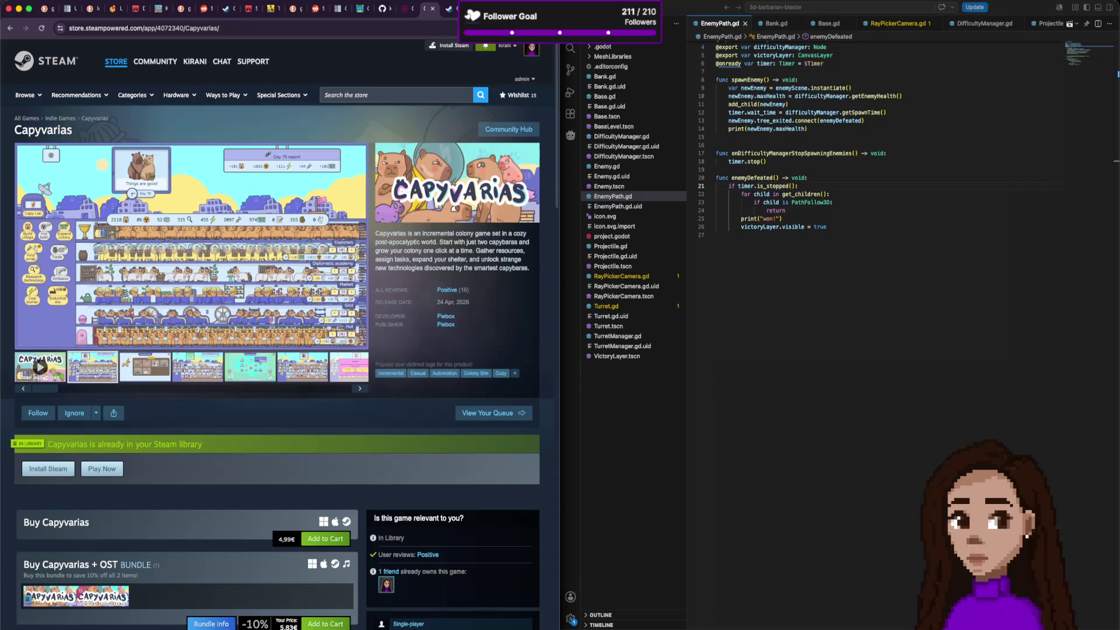
# Step: View another Capyvarias screenshot, then return to the Godot VictoryLayer scene
pyautogui.press('super+Tab')
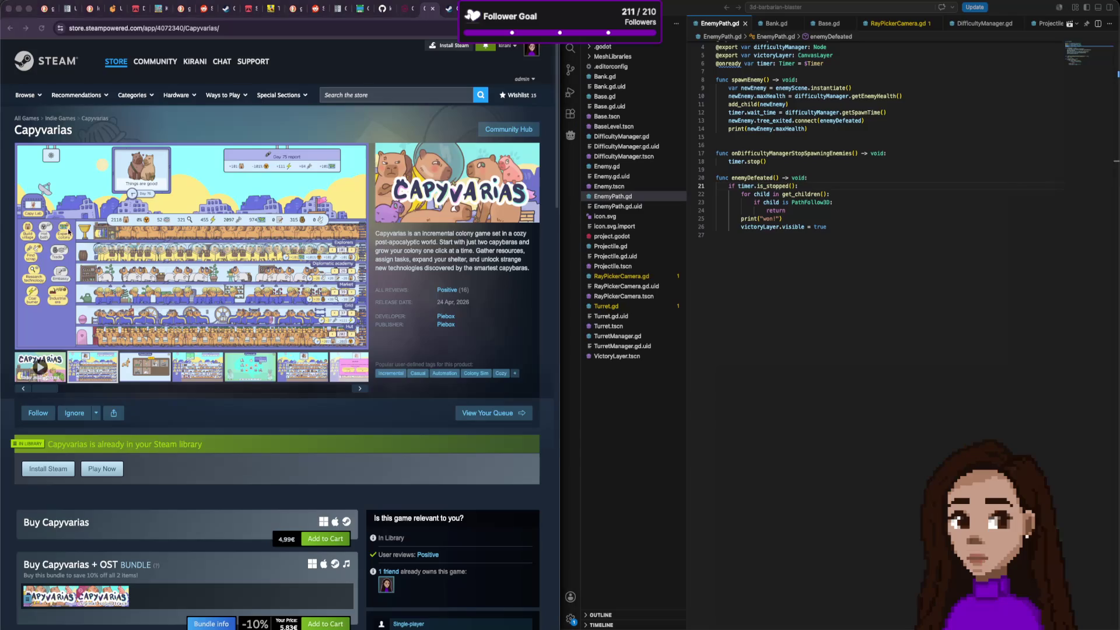
pyautogui.click(470, 243)
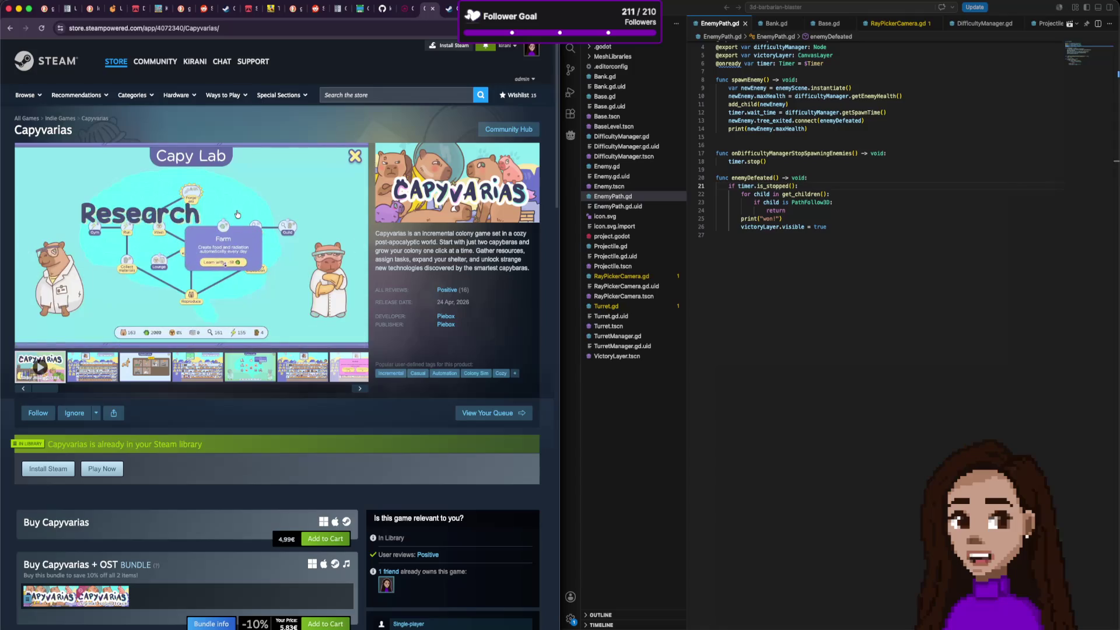
pyautogui.press('super+Tab')
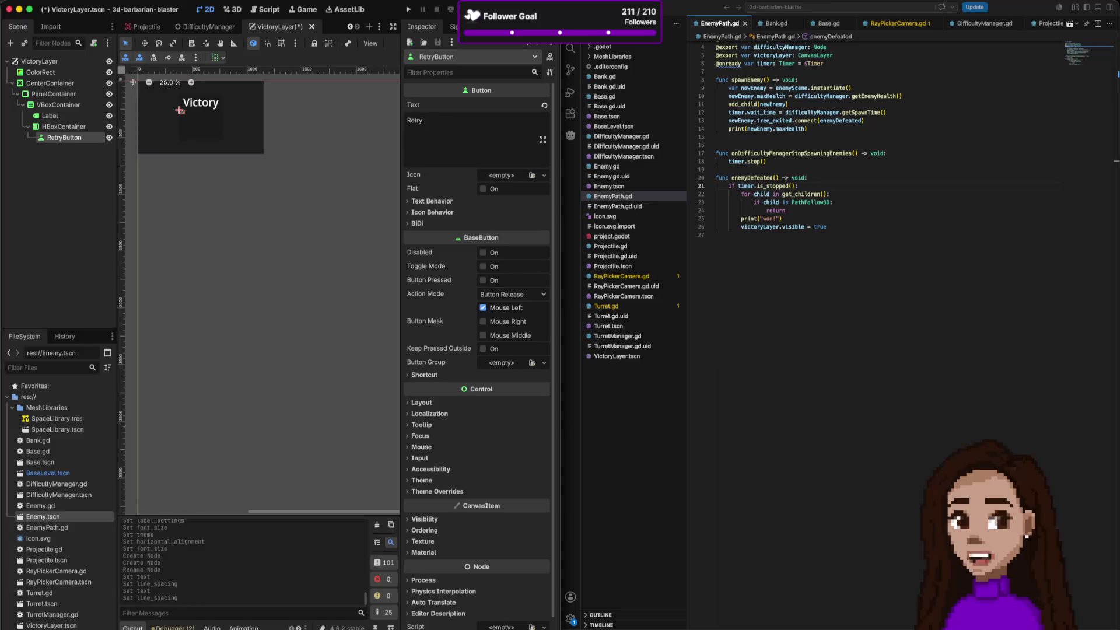
# Step: Focus EnemyPath.gd at line 27, then bring up the Steam Capyvarias page
pyautogui.click(833, 285)
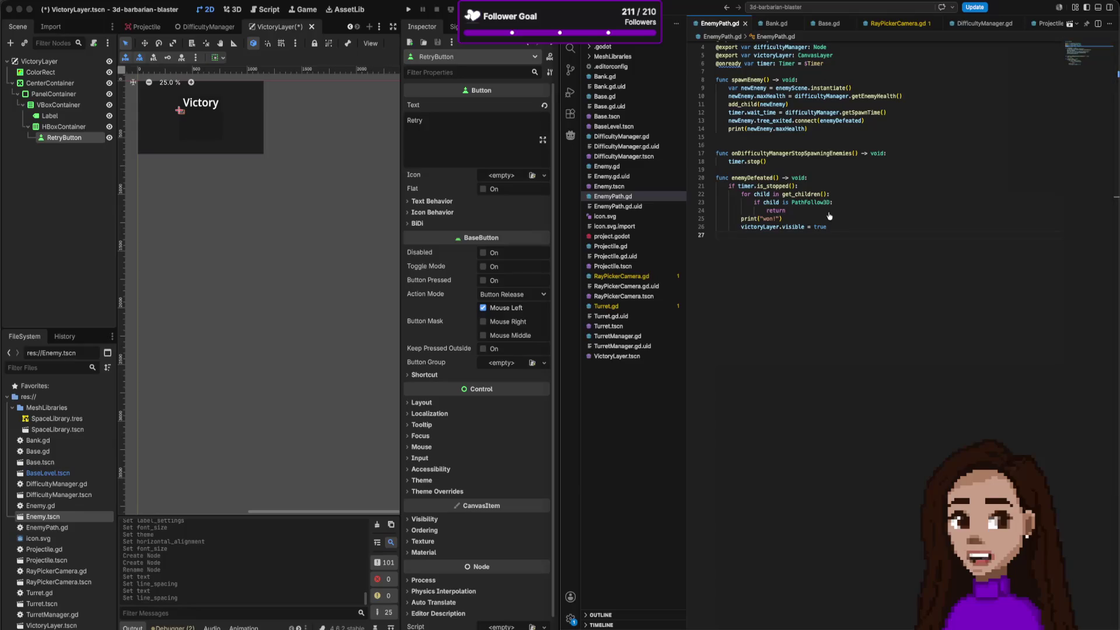
pyautogui.press('super+Tab')
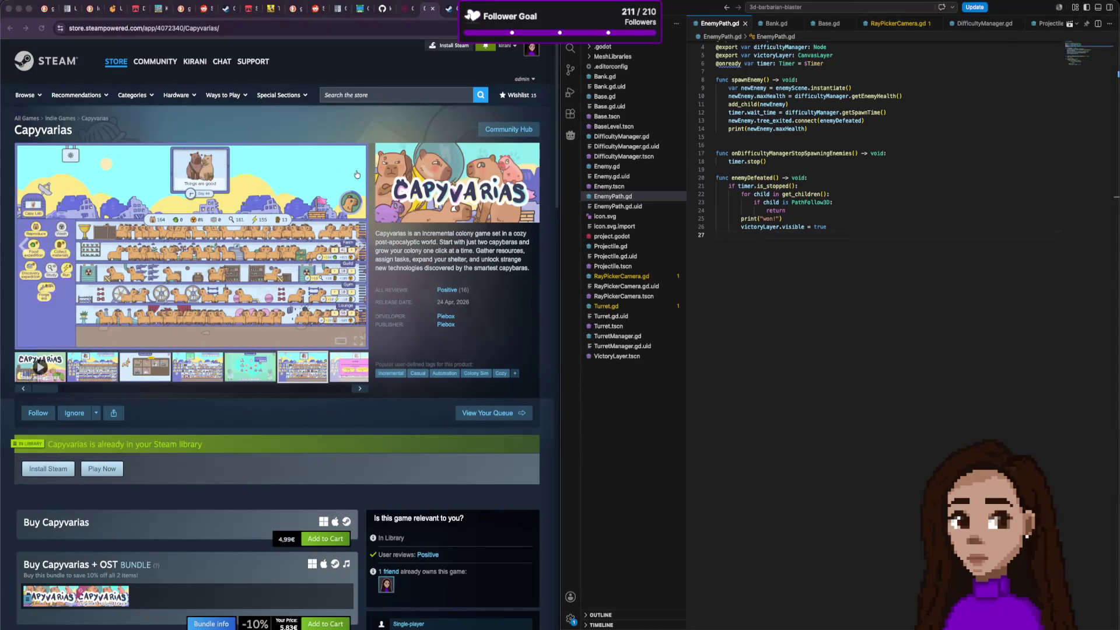
# Step: Go back from the Steam Capyvarias page to the Godot editor
pyautogui.press('super+Tab')
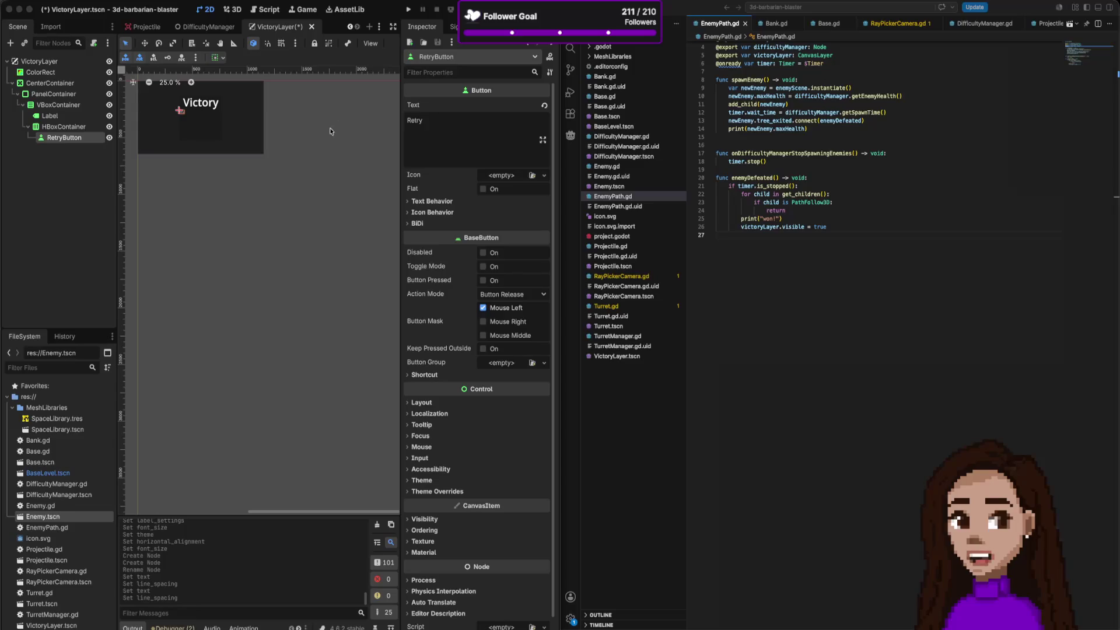
# Step: Deselect RetryButton, save the VictoryLayer scene, check EnemyPath.gd, then refocus Godot
pyautogui.click(330, 134)
pyautogui.press('super+s')
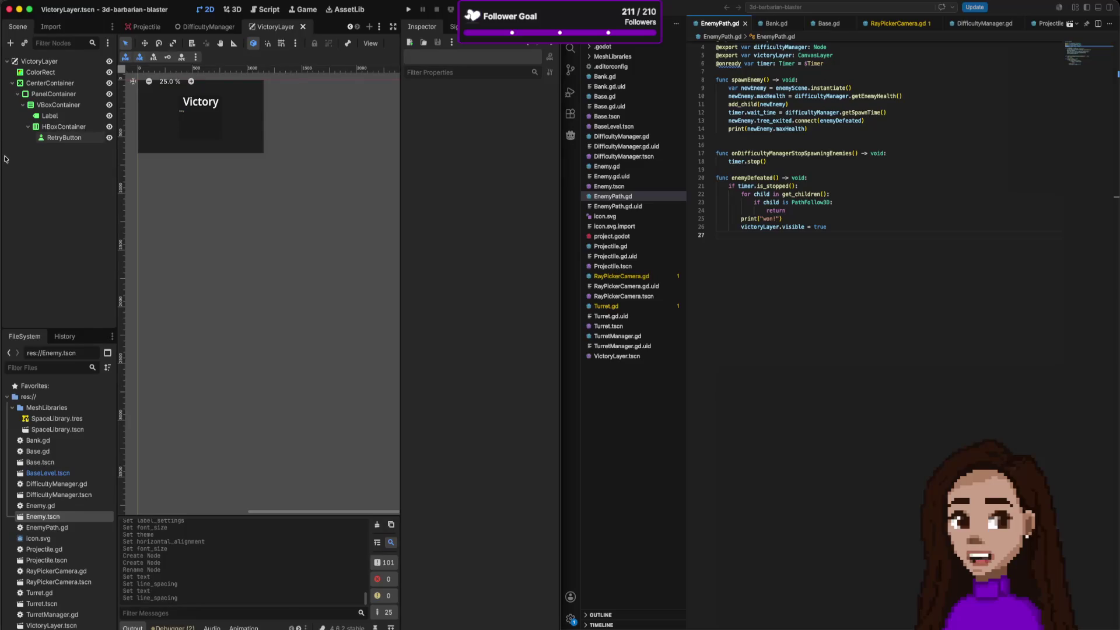
pyautogui.press('super+Tab')
pyautogui.click(823, 153)
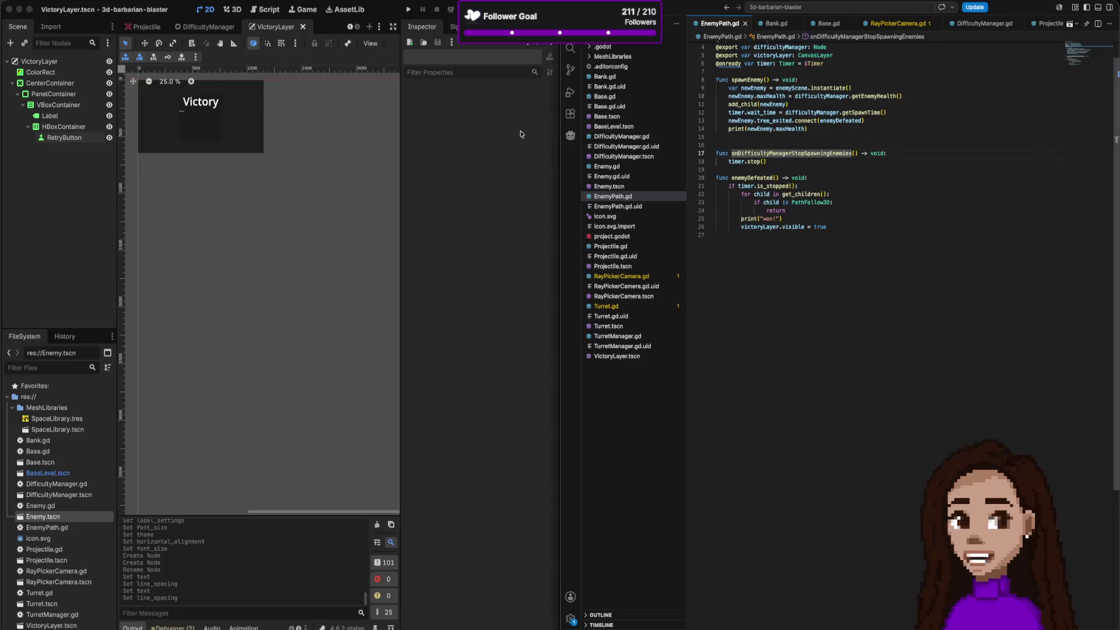
pyautogui.click(144, 205)
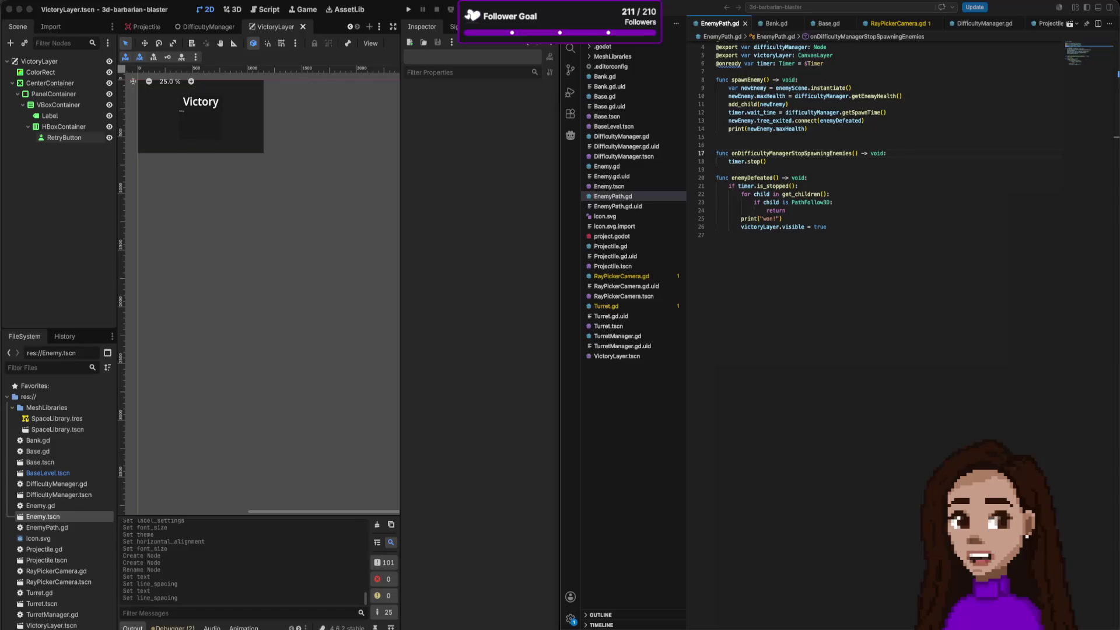
# Step: Place the caret on line 19 of EnemyPath.gd, then select RetryButton to show its properties
pyautogui.click(907, 169)
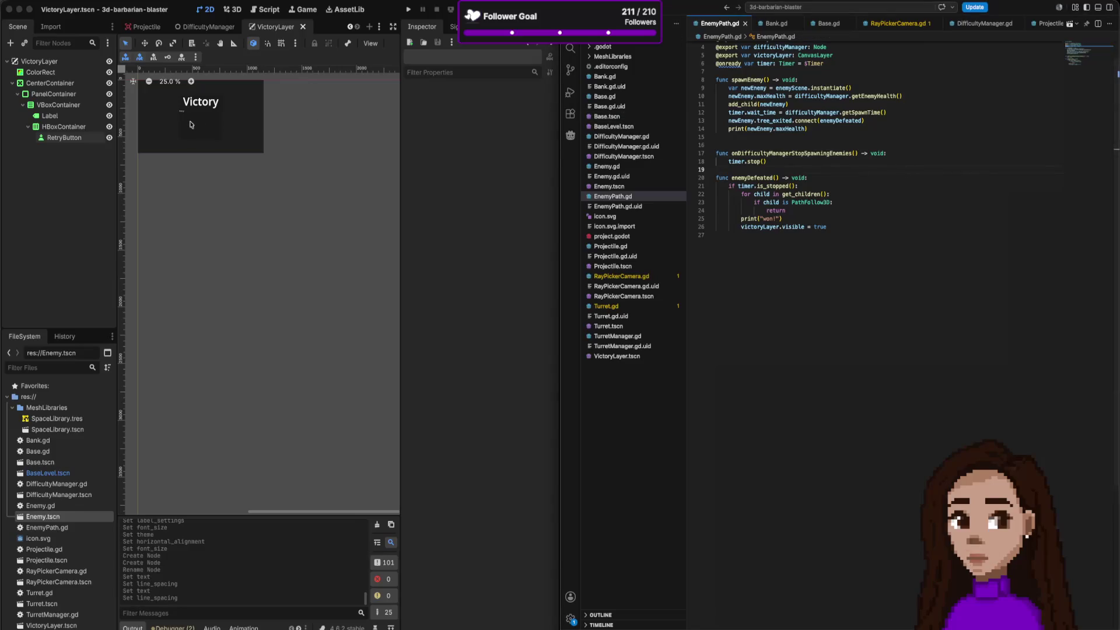
pyautogui.click(81, 139)
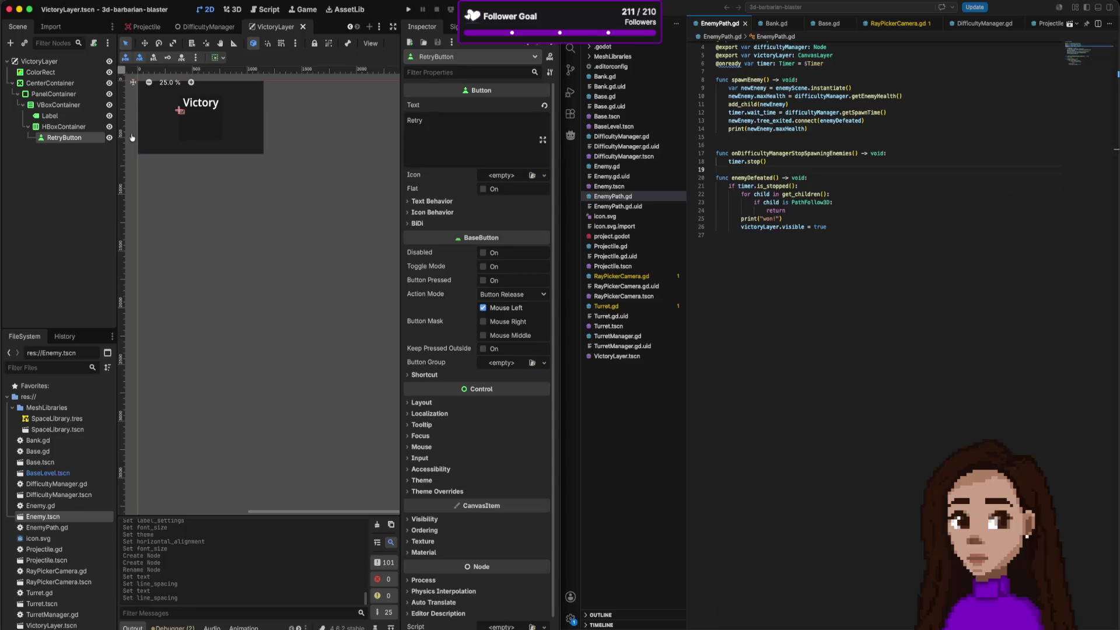
pyautogui.press('super+Tab')
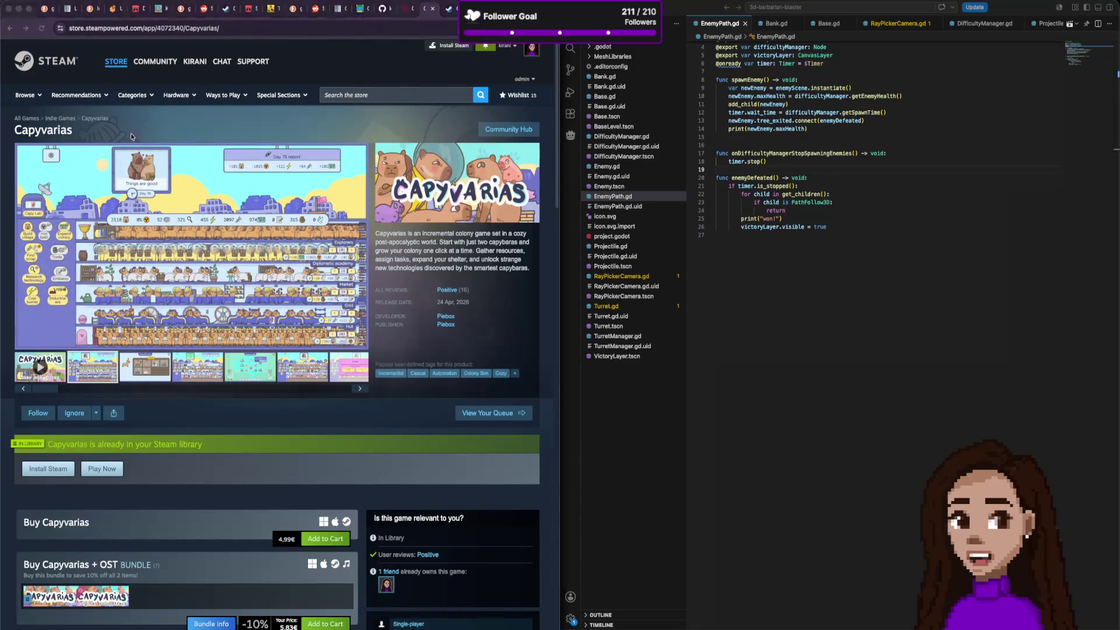
pyautogui.press('super+Tab')
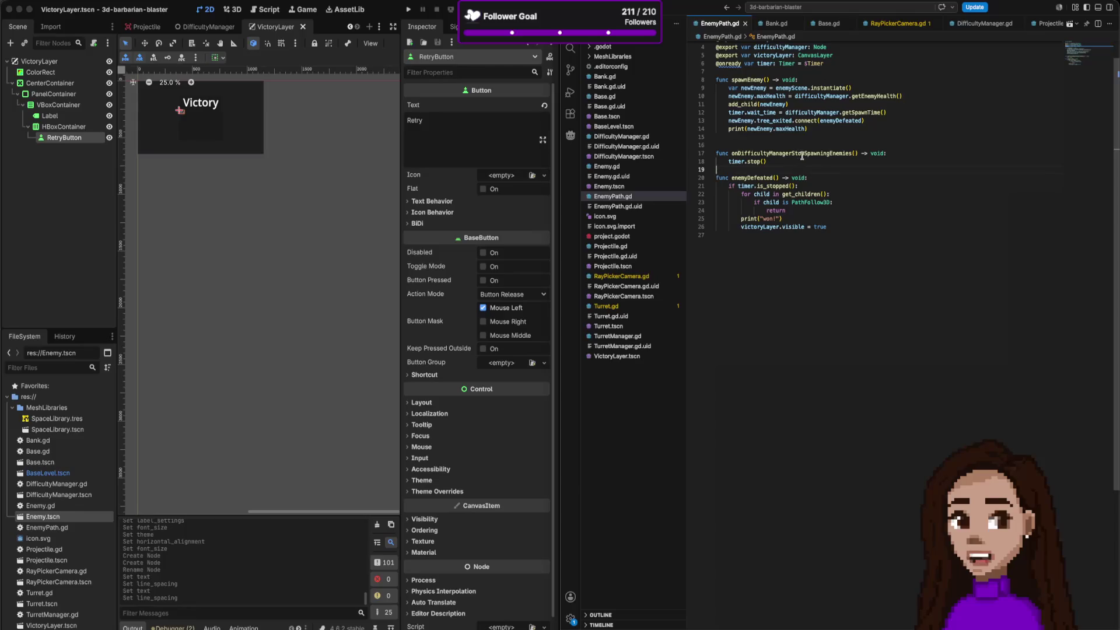
pyautogui.moveTo(788, 153)
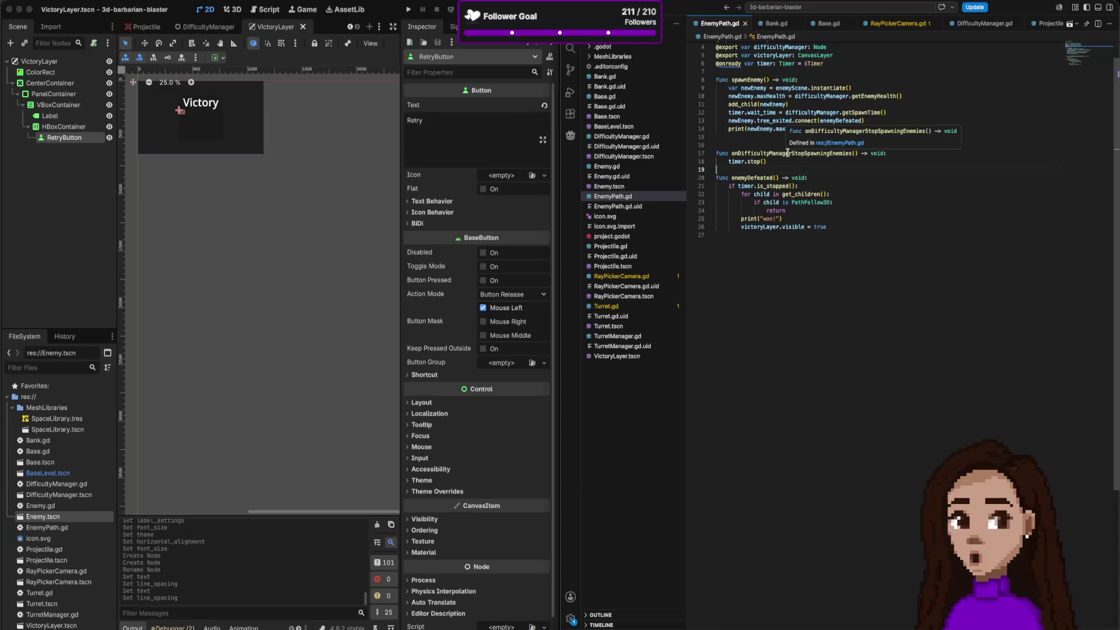
pyautogui.moveTo(829, 84)
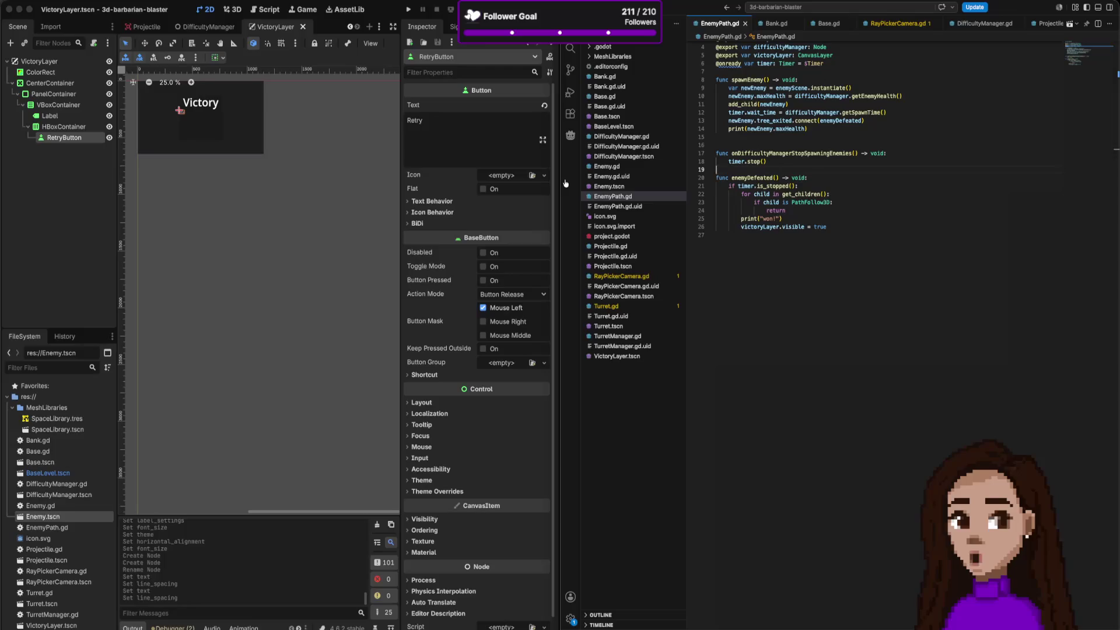
# Step: Glance at the store page, then expand the Retry button's Layout section in the Inspector
pyautogui.press('super+Tab')
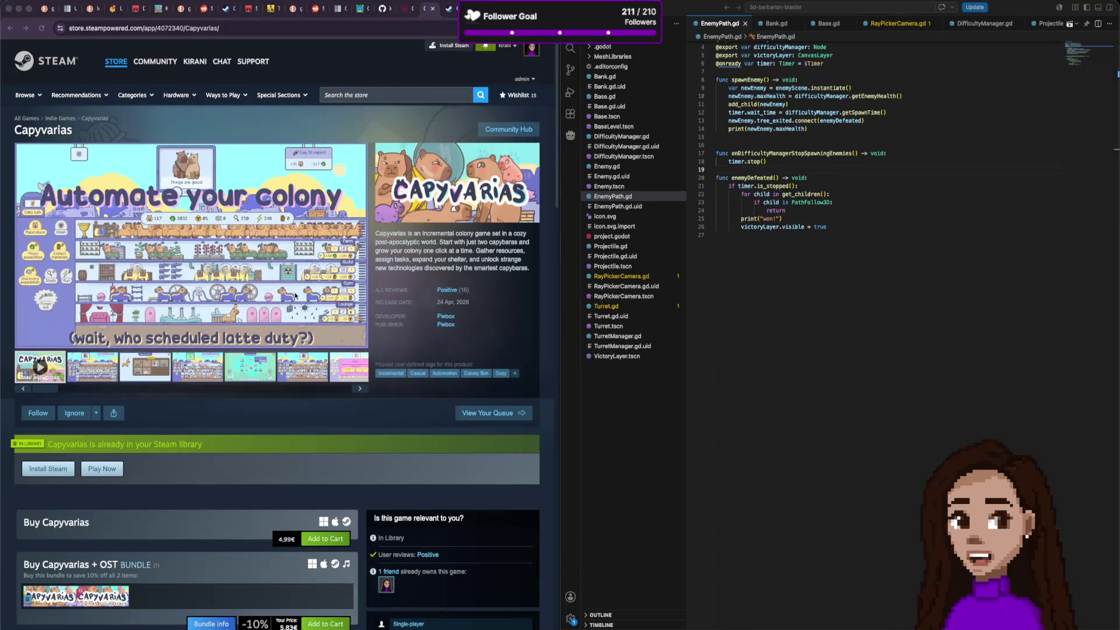
pyautogui.press('super+Tab')
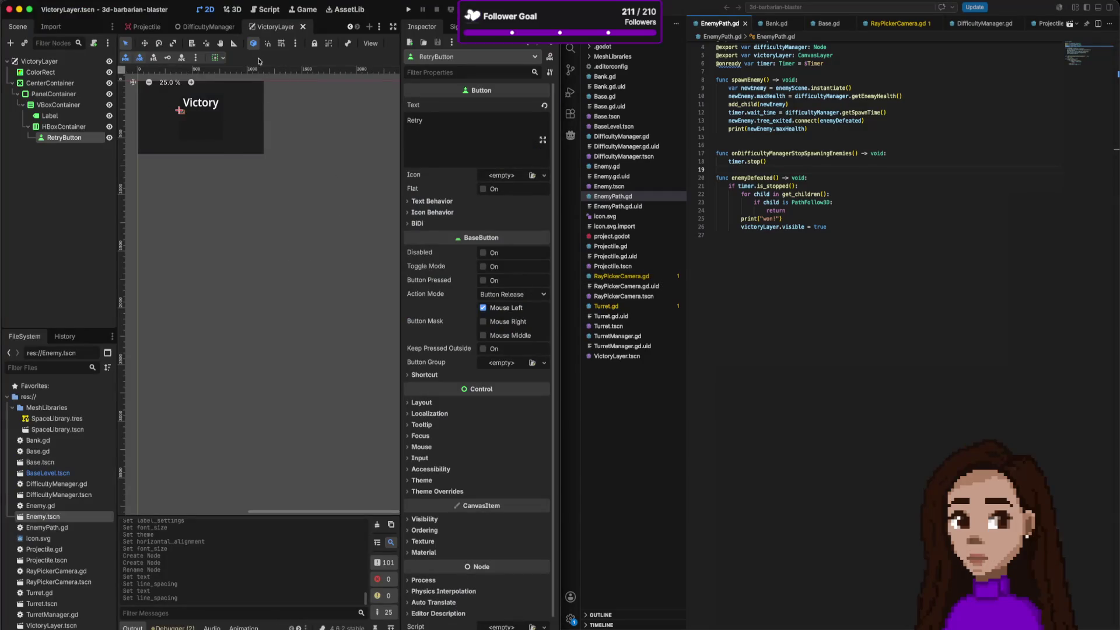
pyautogui.click(216, 58)
pyautogui.click(216, 60)
pyautogui.click(450, 404)
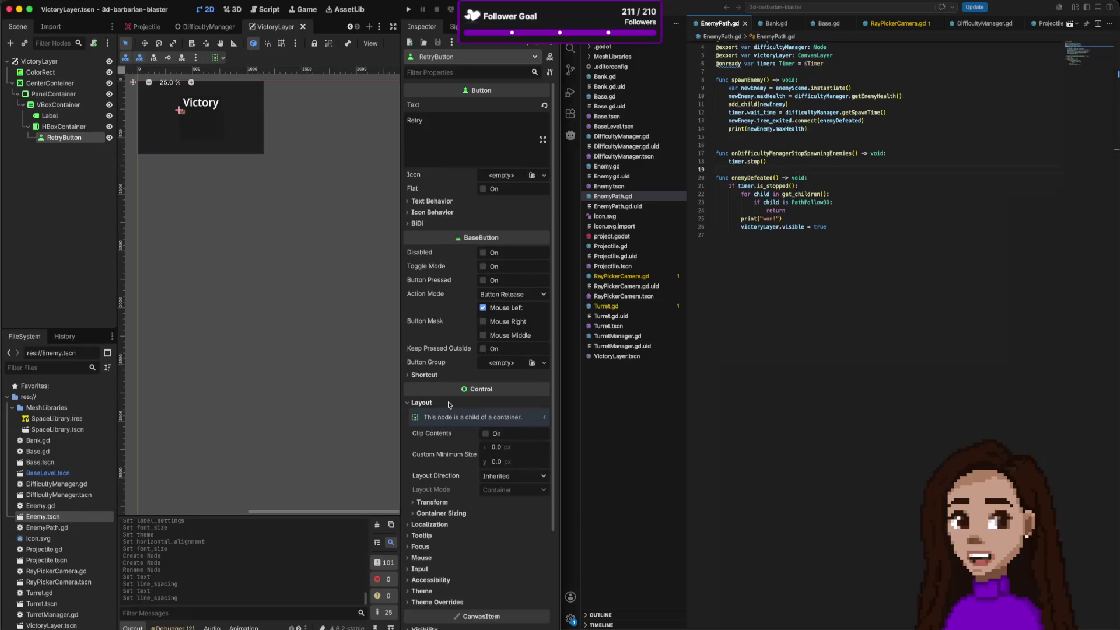
# Step: Tick Horizontal Expand under Container Sizing so the Retry button fills its row
pyautogui.click(470, 500)
pyautogui.click(470, 500)
pyautogui.click(507, 476)
pyautogui.click(503, 485)
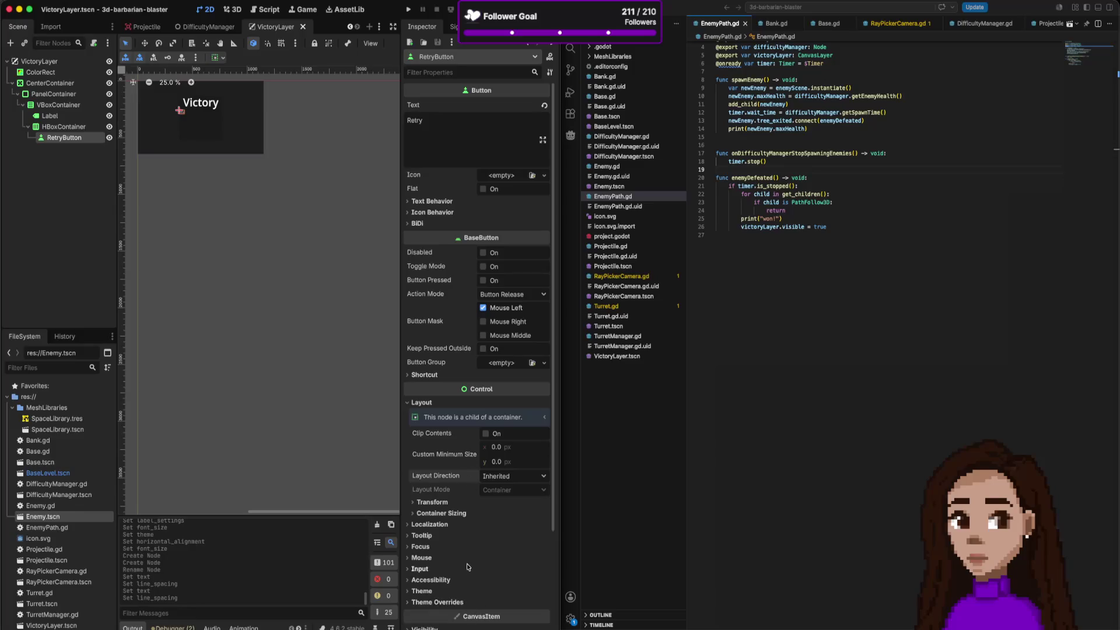
pyautogui.scroll(-3, 469, 552)
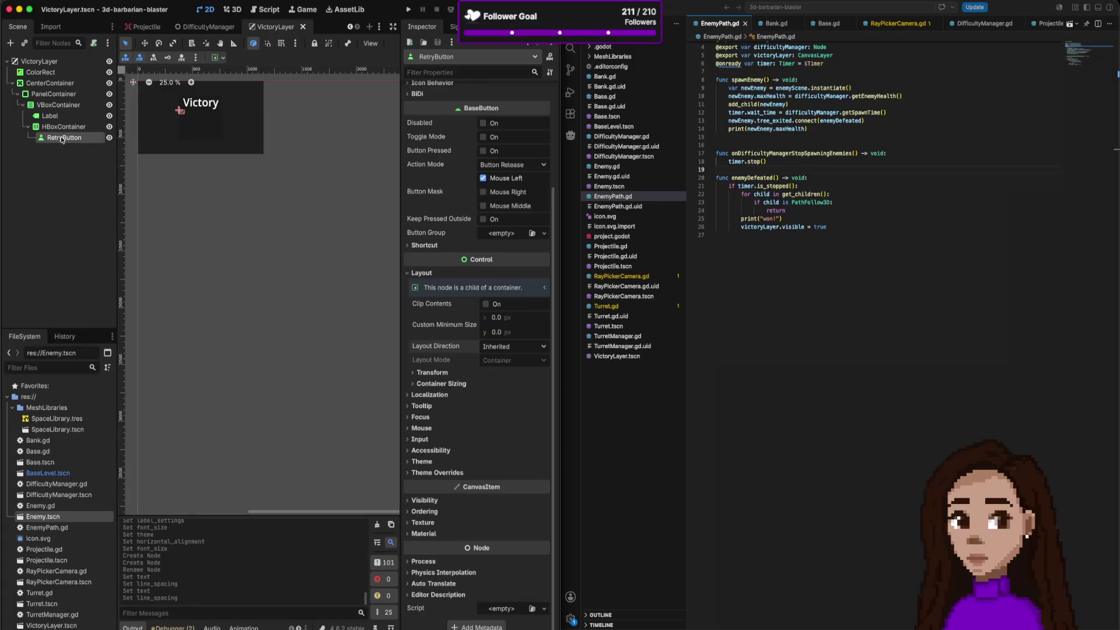
pyautogui.click(441, 383)
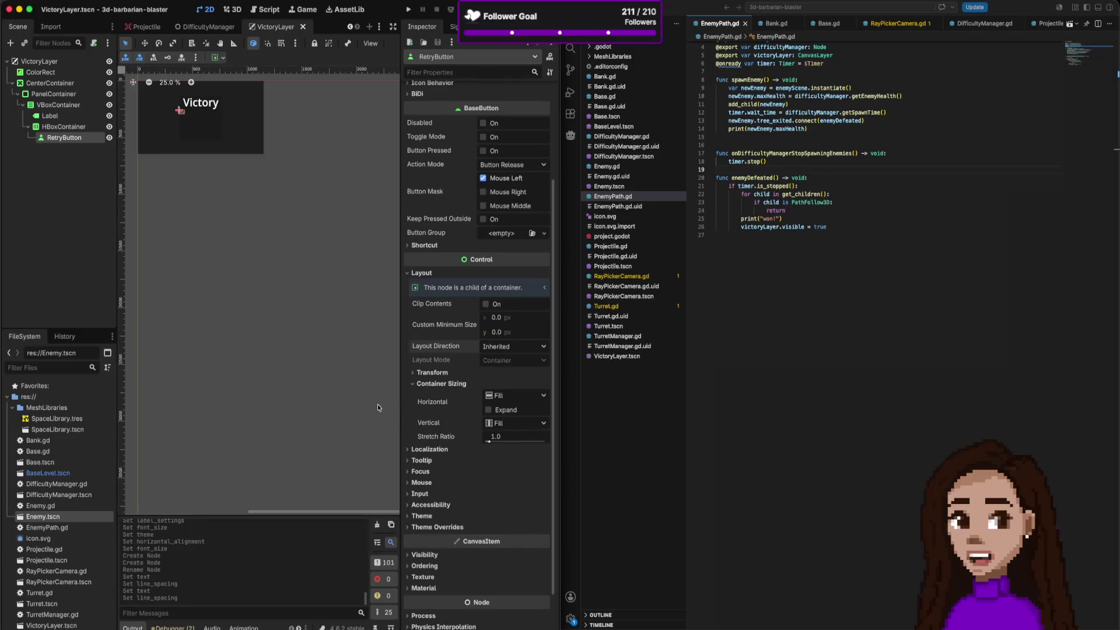
pyautogui.click(490, 411)
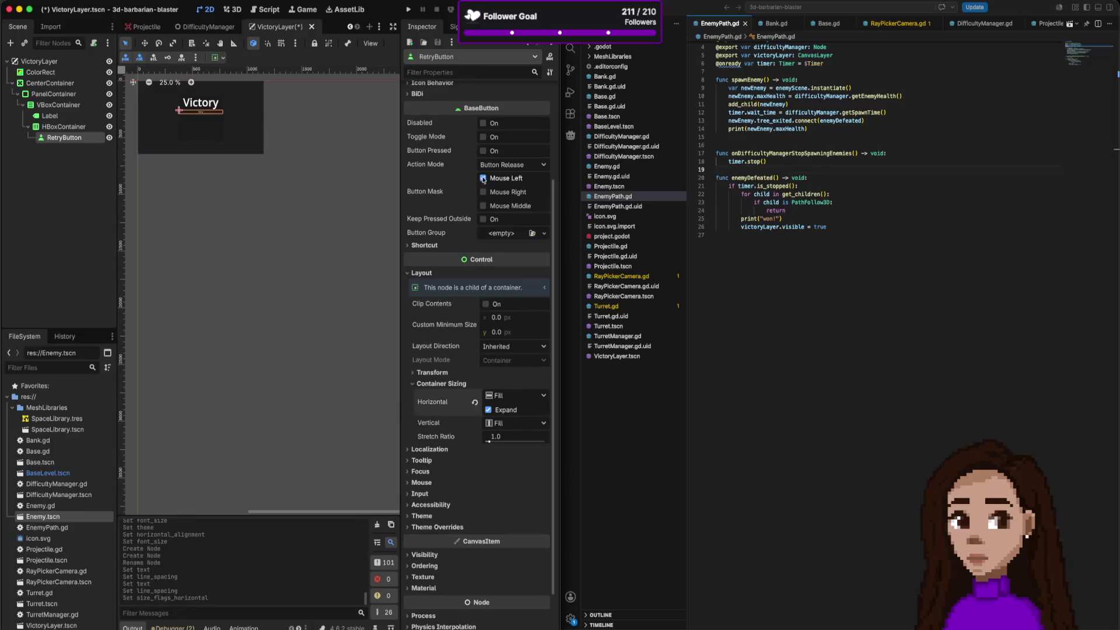
# Step: Override the Retry button's font size to 32, then duplicate the button
pyautogui.scroll(3, 487, 176)
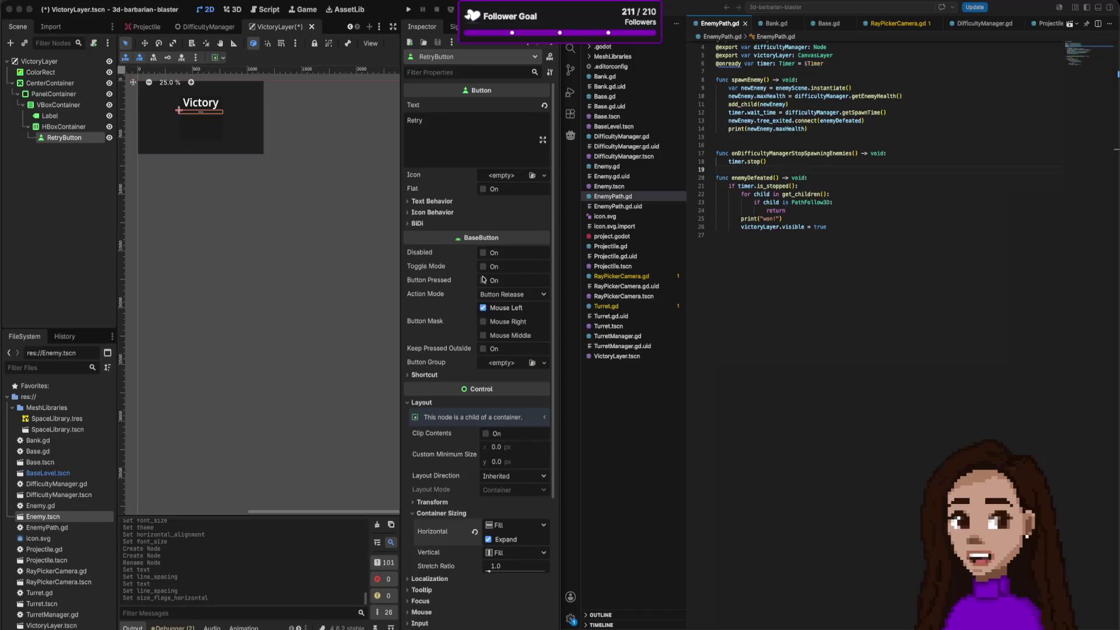
pyautogui.scroll(-5, 425, 496)
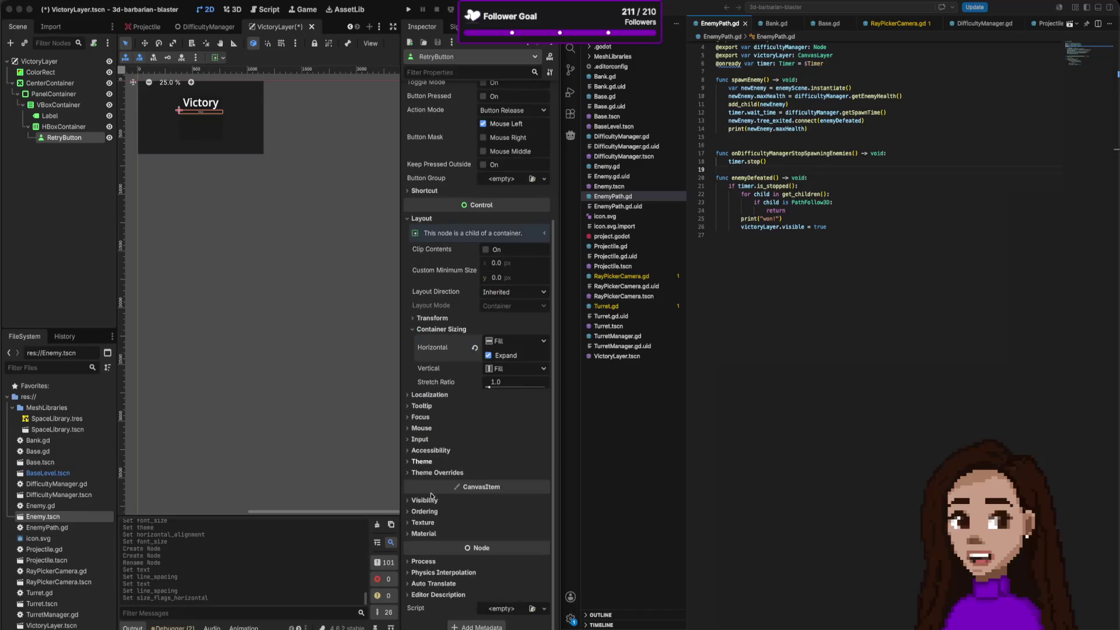
pyautogui.click(454, 472)
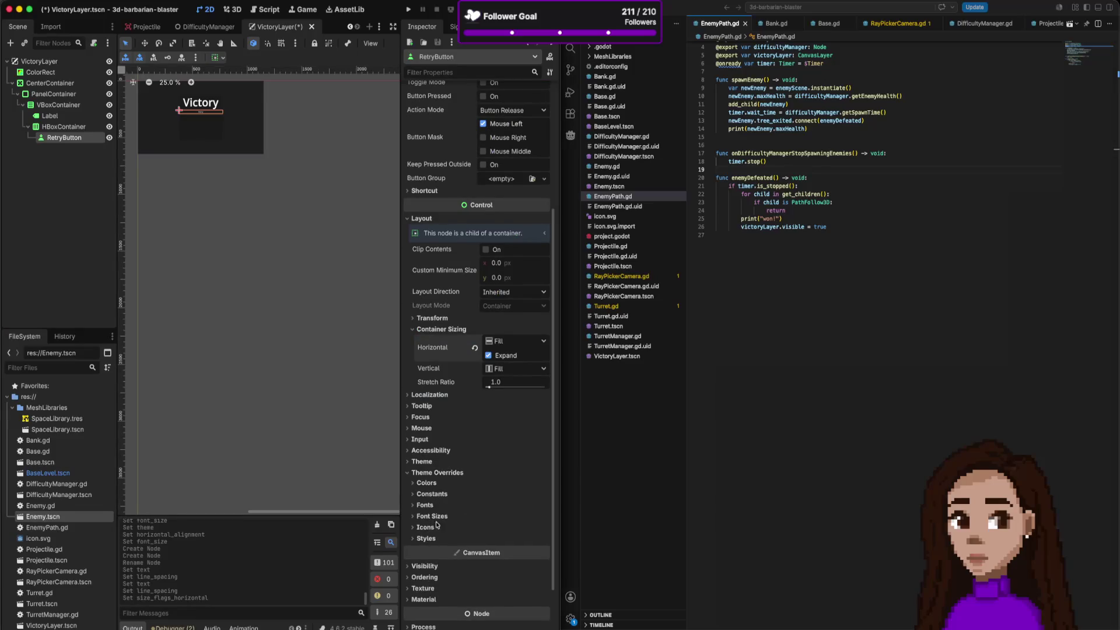
pyautogui.click(432, 516)
pyautogui.click(514, 528)
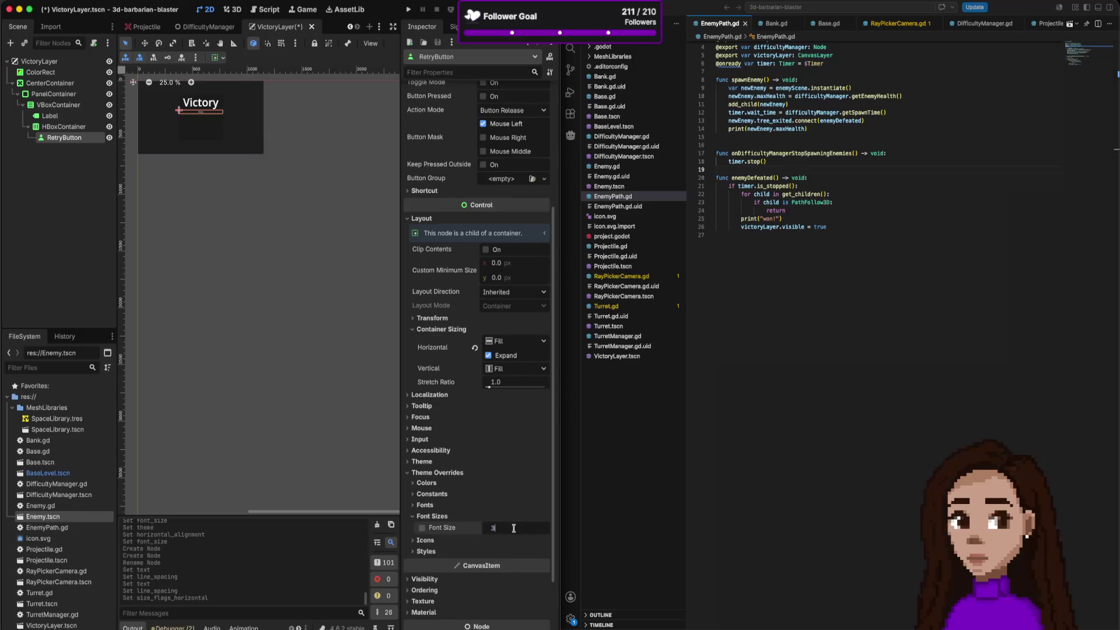
pyautogui.write('2')
pyautogui.press('Return')
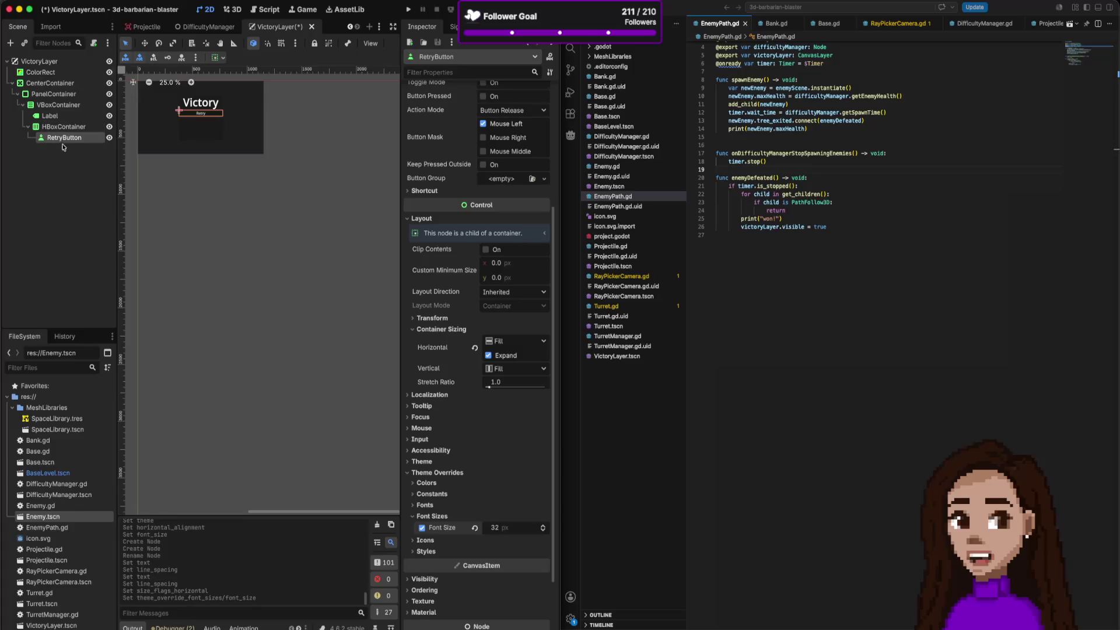
pyautogui.press('super+d')
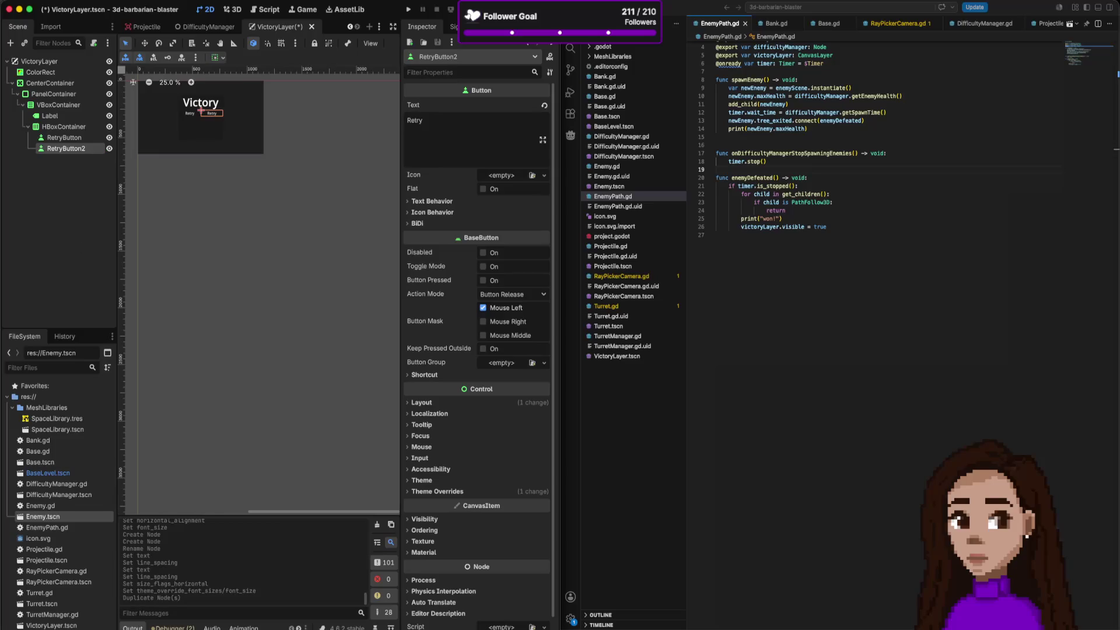
# Step: Rename the duplicated button node to QuitButton
pyautogui.press('super+Tab')
pyautogui.doubleClick(73, 149)
pyautogui.write('Button')
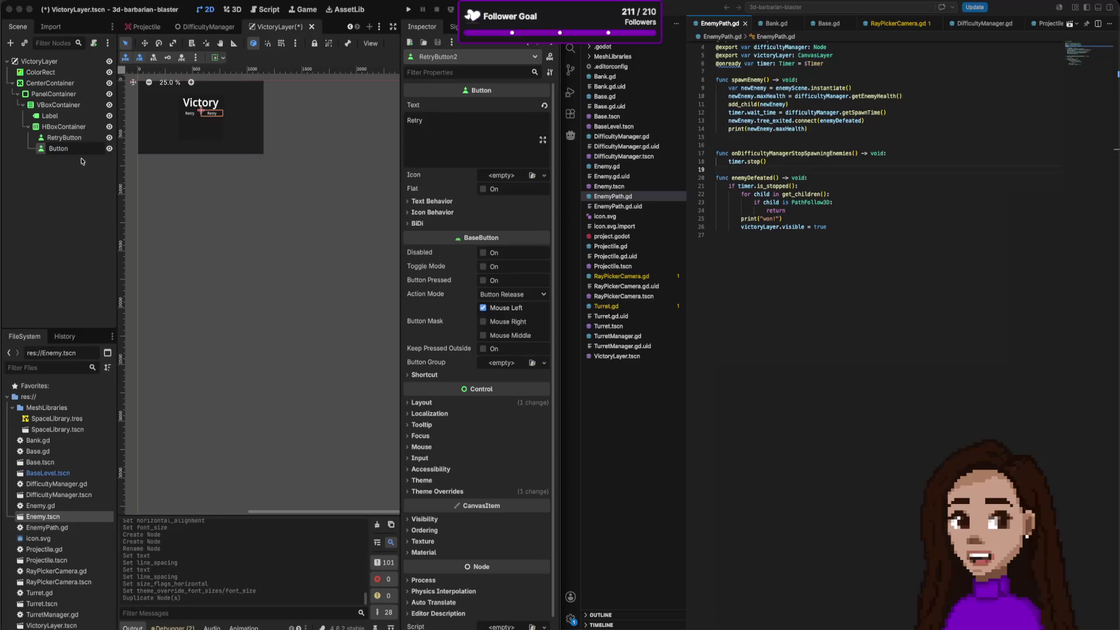
pyautogui.press('Home')
pyautogui.write('Quit')
pyautogui.press('Return')
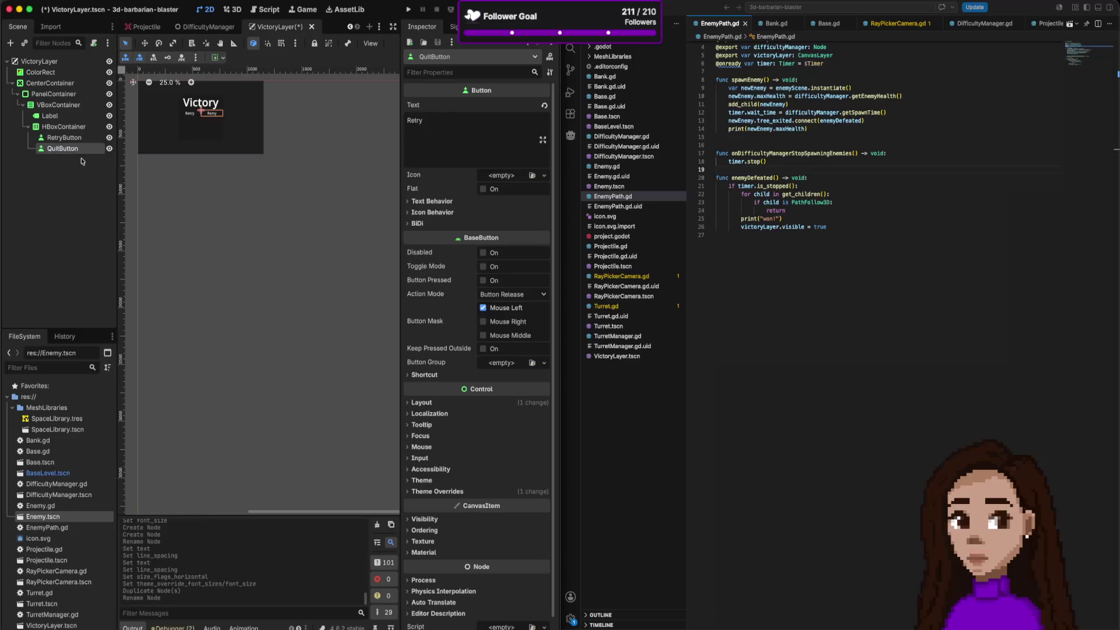
# Step: Change the QuitButton's text from Retry to Quit and reselect RetryButton
pyautogui.doubleClick(482, 123)
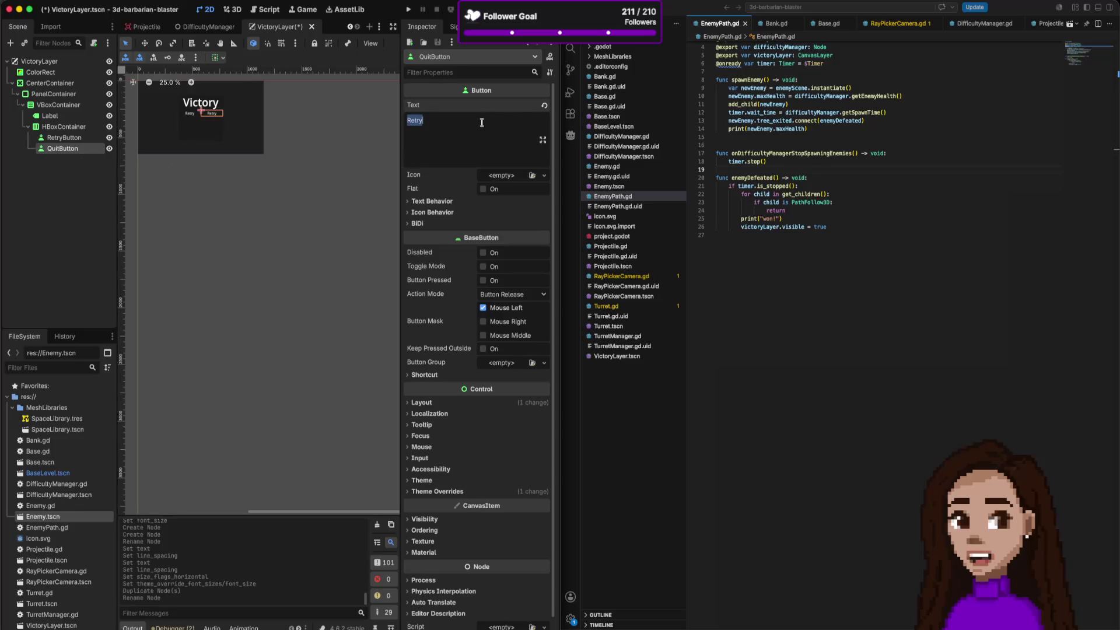
pyautogui.write('Quit')
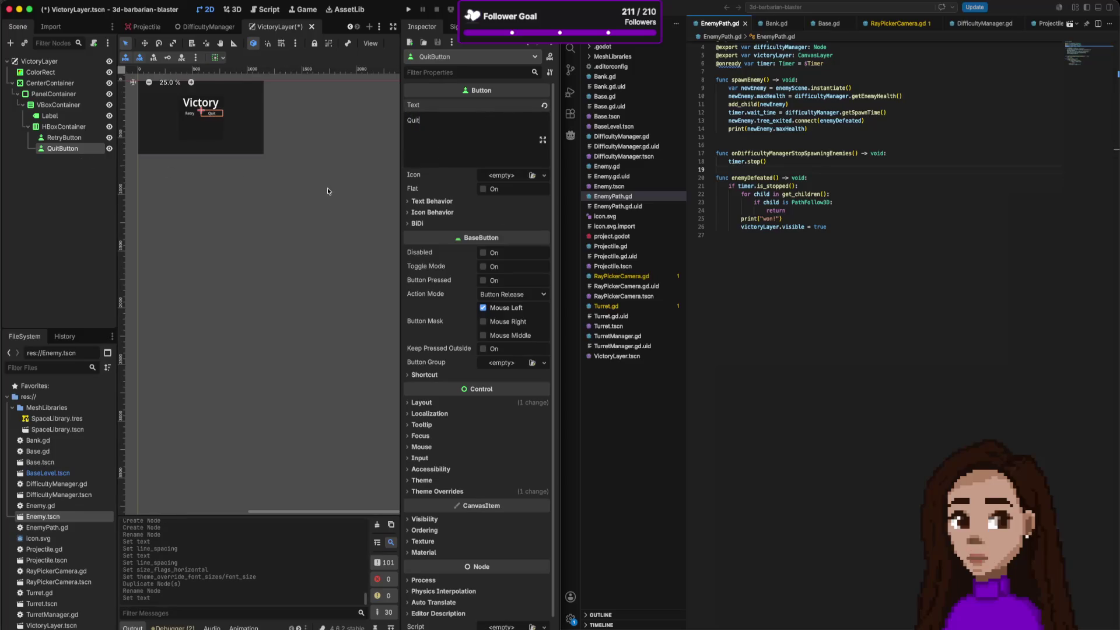
pyautogui.click(328, 191)
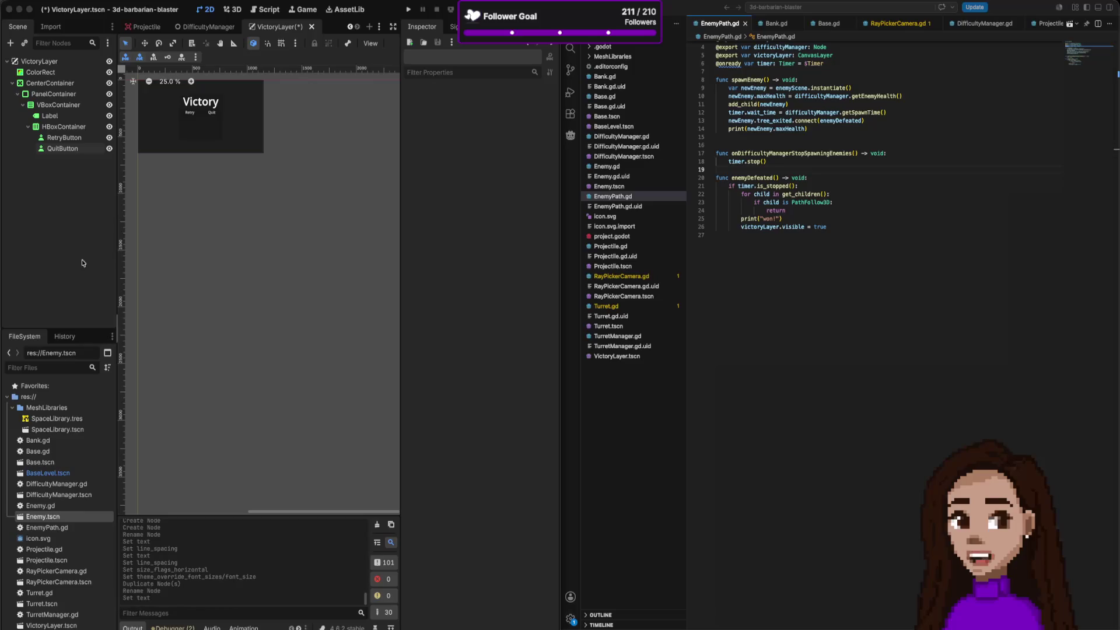
pyautogui.click(187, 112)
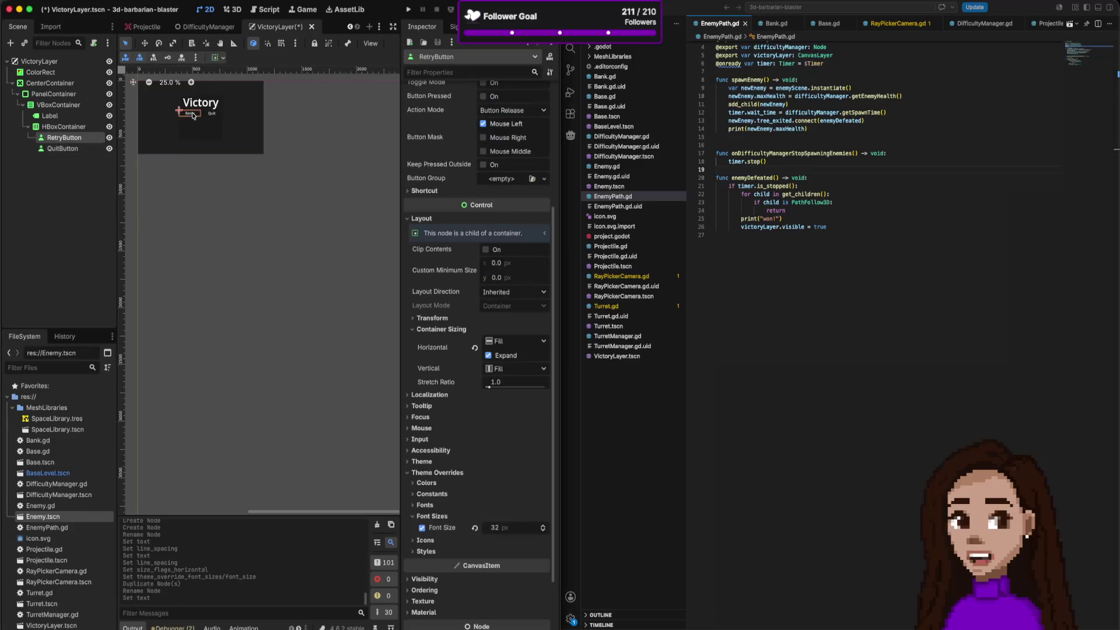
# Step: Set the font size override of both the Retry and Quit buttons to 60
pyautogui.click(506, 527)
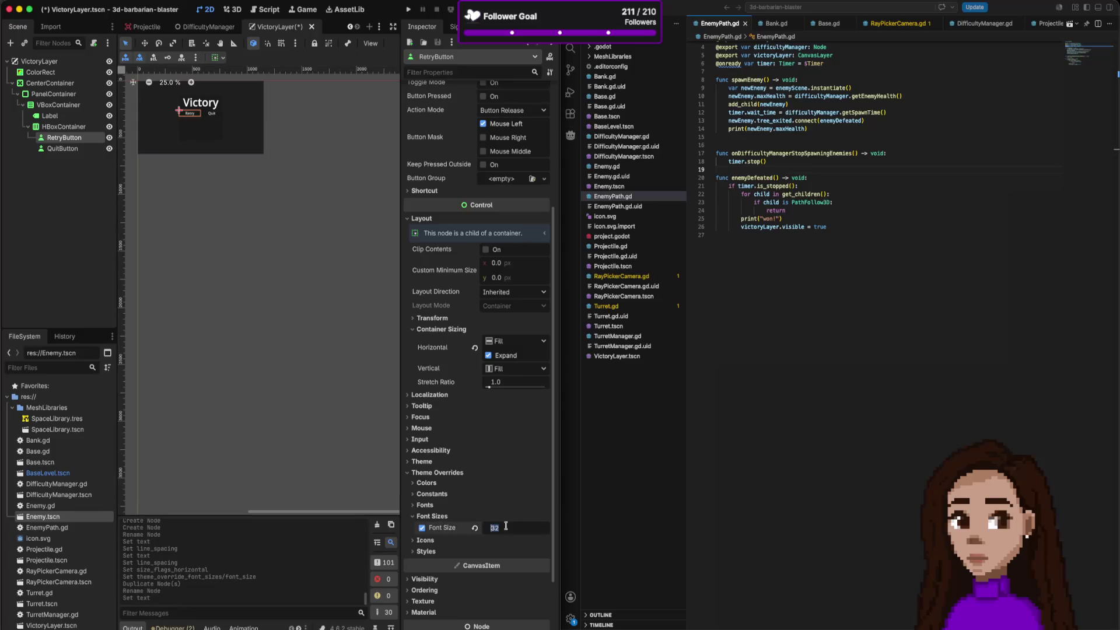
pyautogui.write('60')
pyautogui.press('Return')
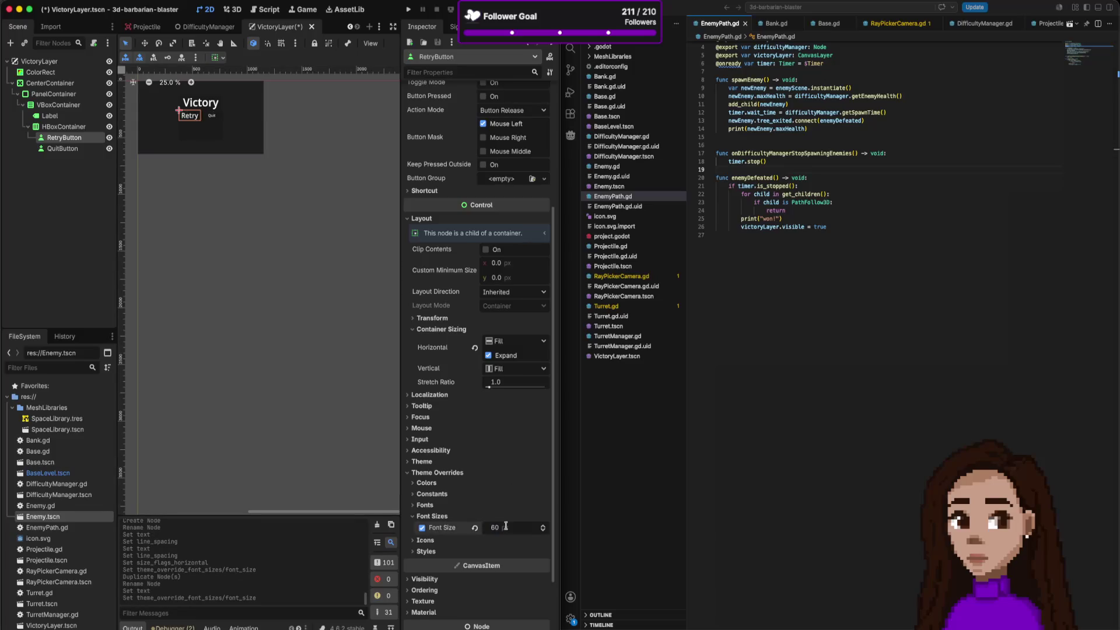
pyautogui.click(62, 148)
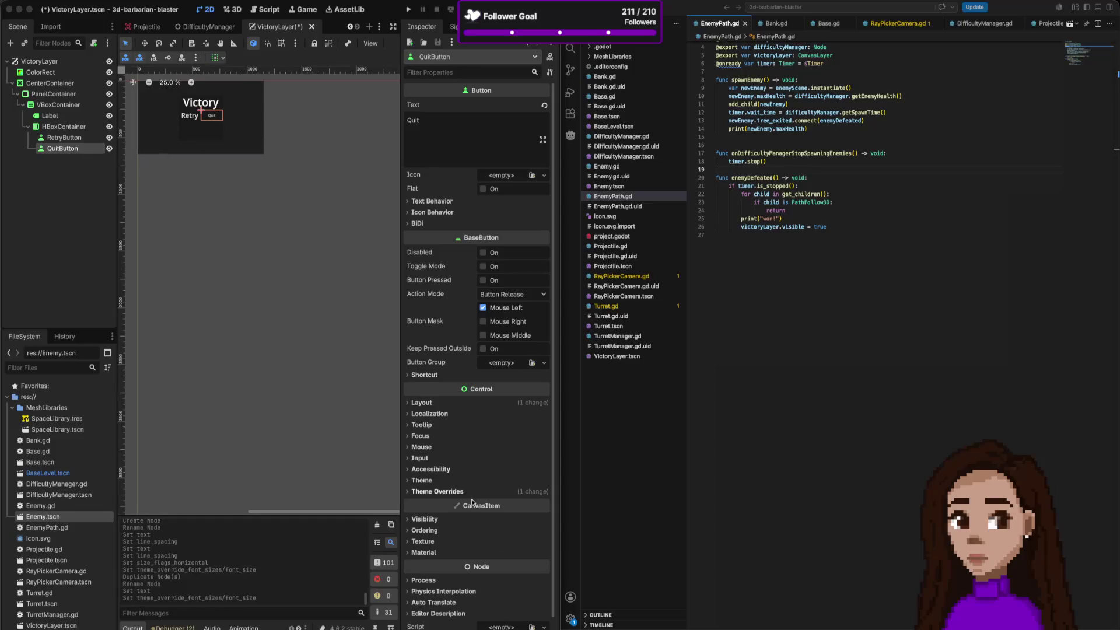
pyautogui.click(438, 491)
pyautogui.click(457, 536)
pyautogui.moveTo(495, 546); pyautogui.dragTo(515, 541)
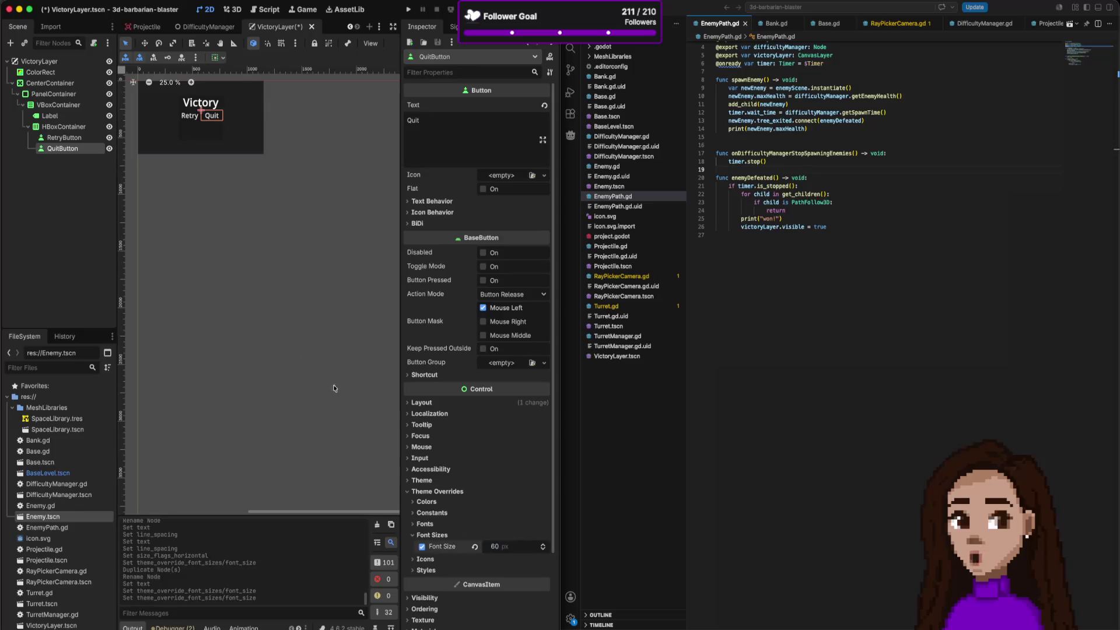
# Step: Save the VictoryLayer.tscn scene and select its VictoryLayer root node
pyautogui.click(185, 116)
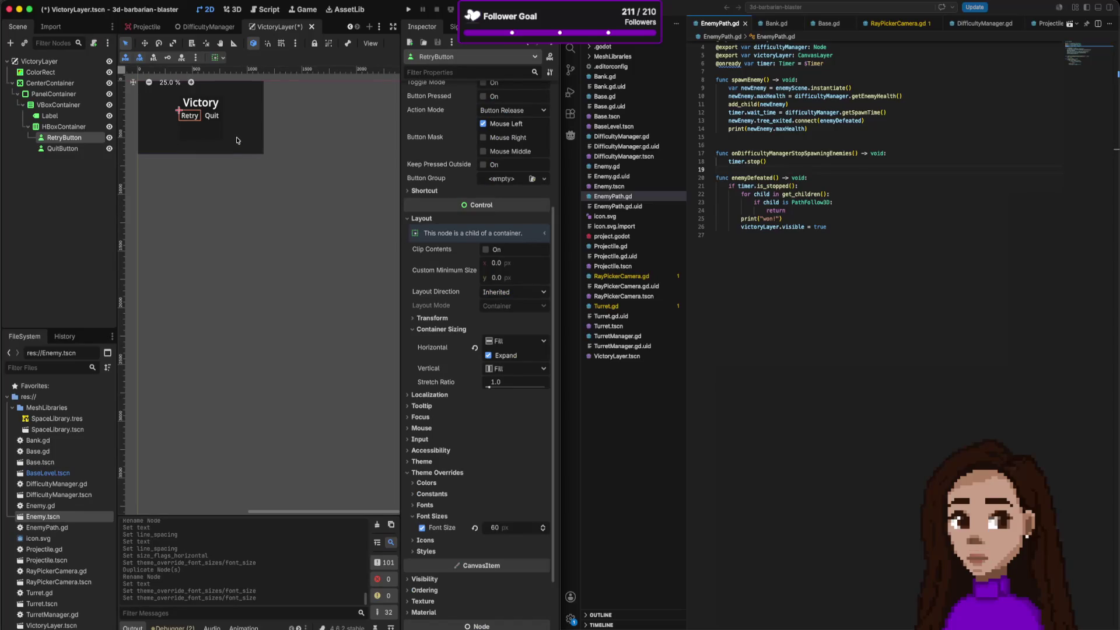
pyautogui.press('super+s')
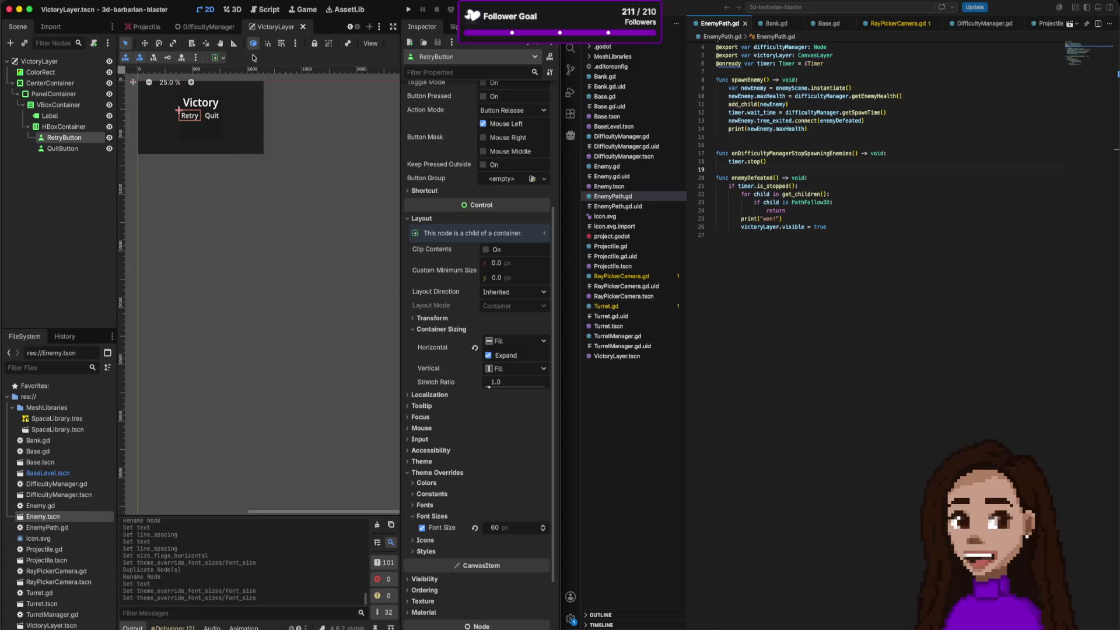
pyautogui.click(88, 61)
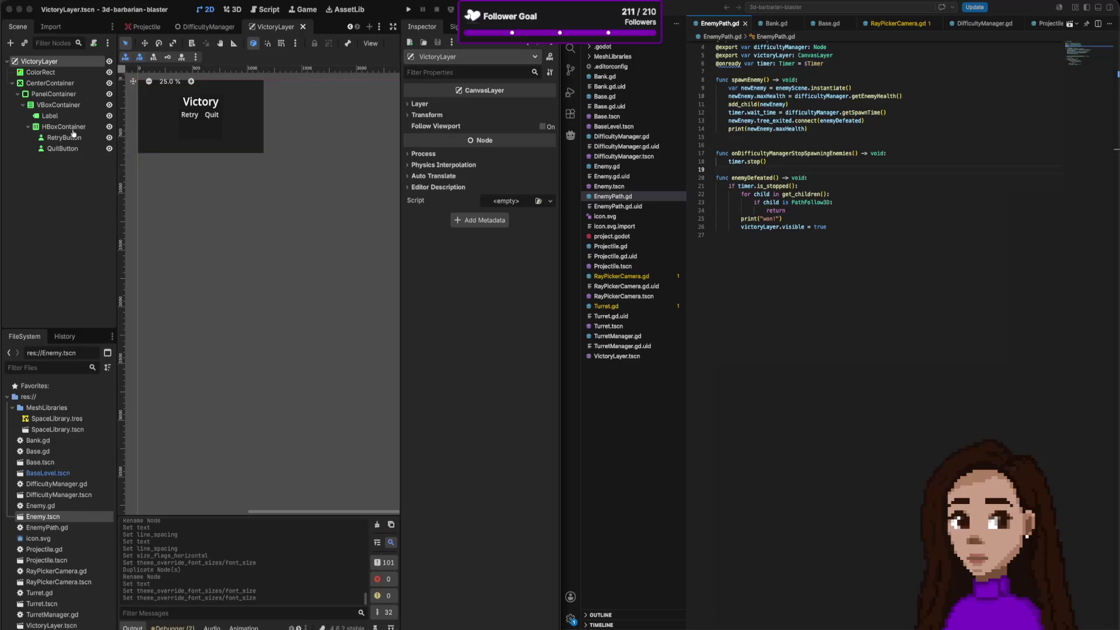
# Step: Switch from Godot to the Chrome window showing the Capyvarias Steam store page
pyautogui.press('super+Tab')
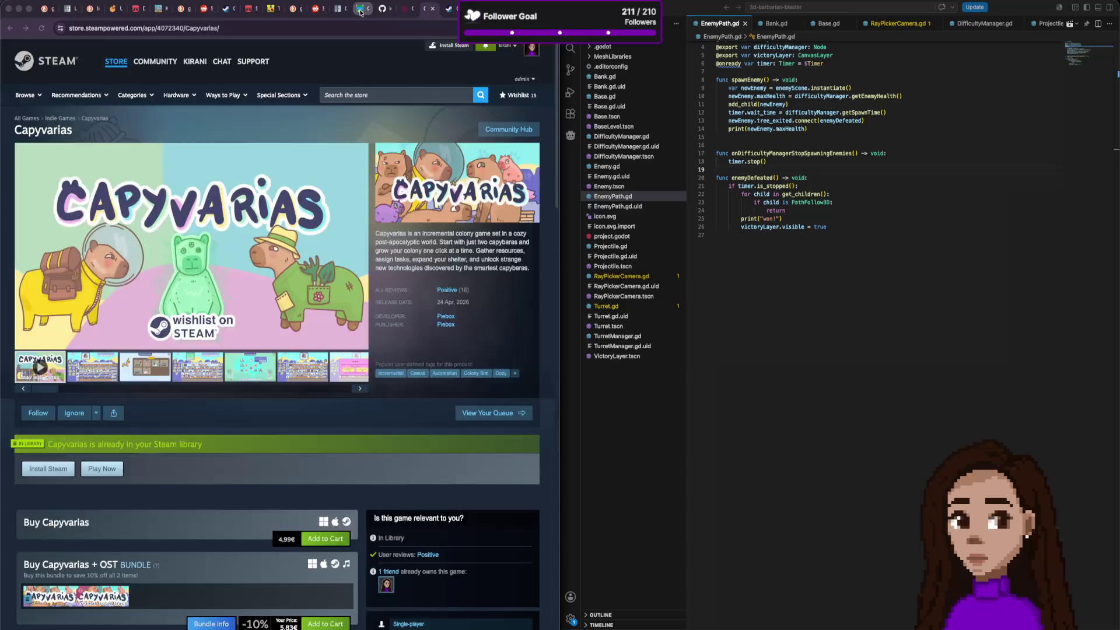
# Step: View the itch.io Connect tab in Chrome, then return to the Godot editor
pyautogui.click(360, 11)
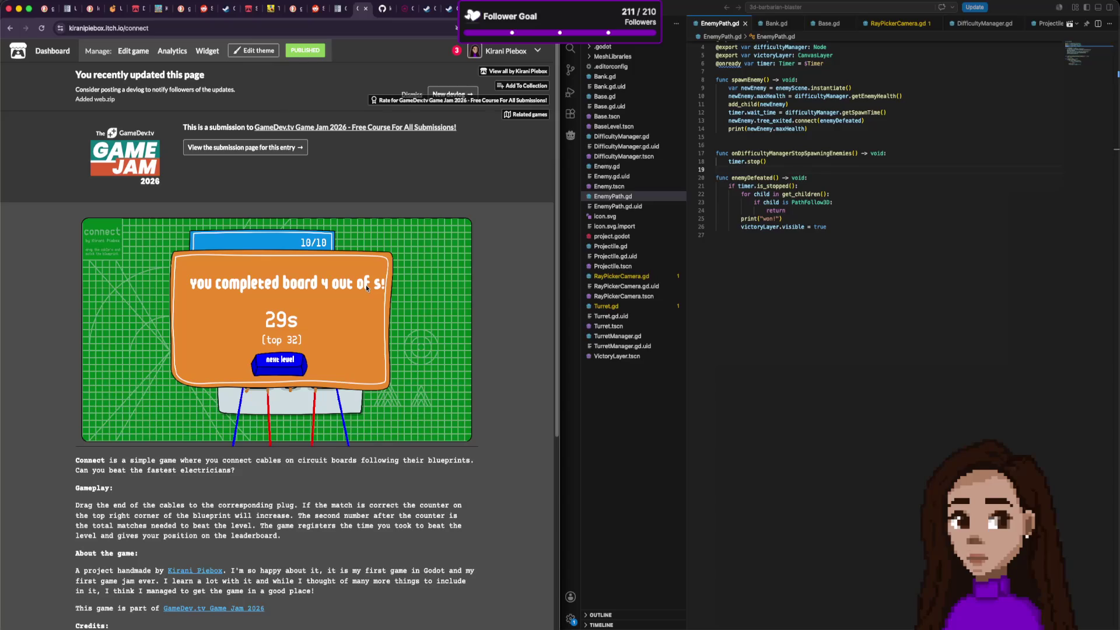
pyautogui.press('super+Tab')
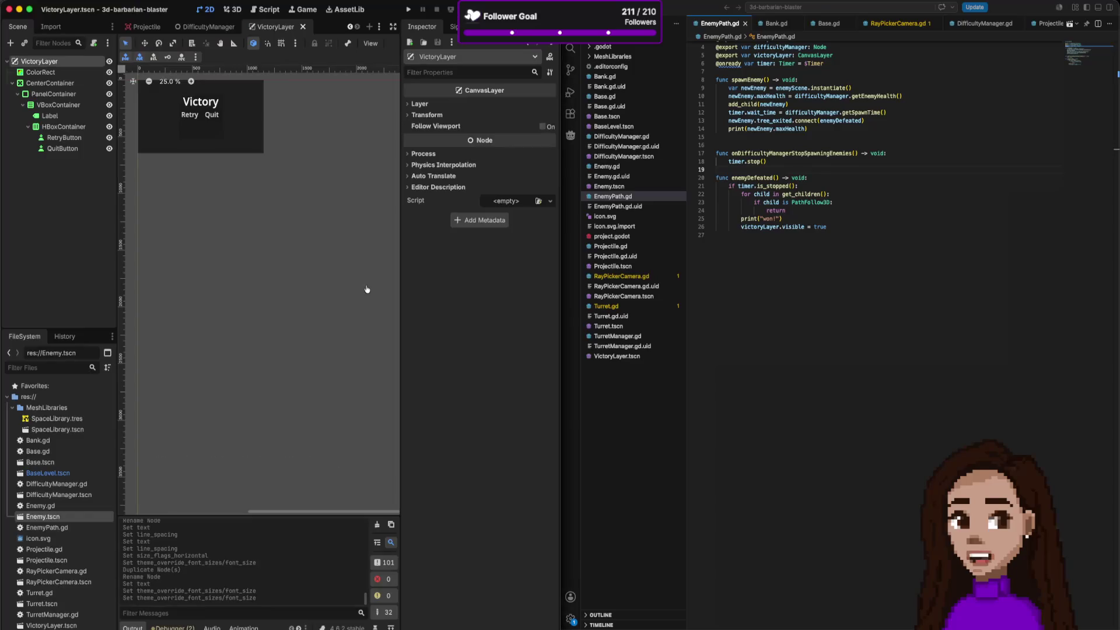
# Step: Open Project Settings on the General tab from the Project menu
pyautogui.press('super+Tab')
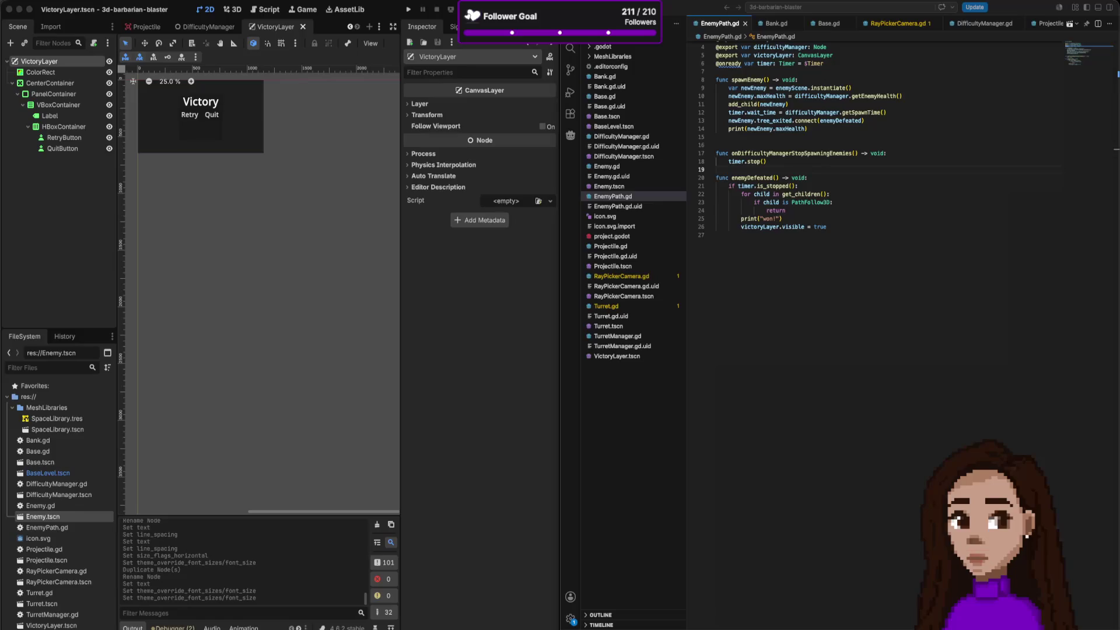
pyautogui.click(91, 6)
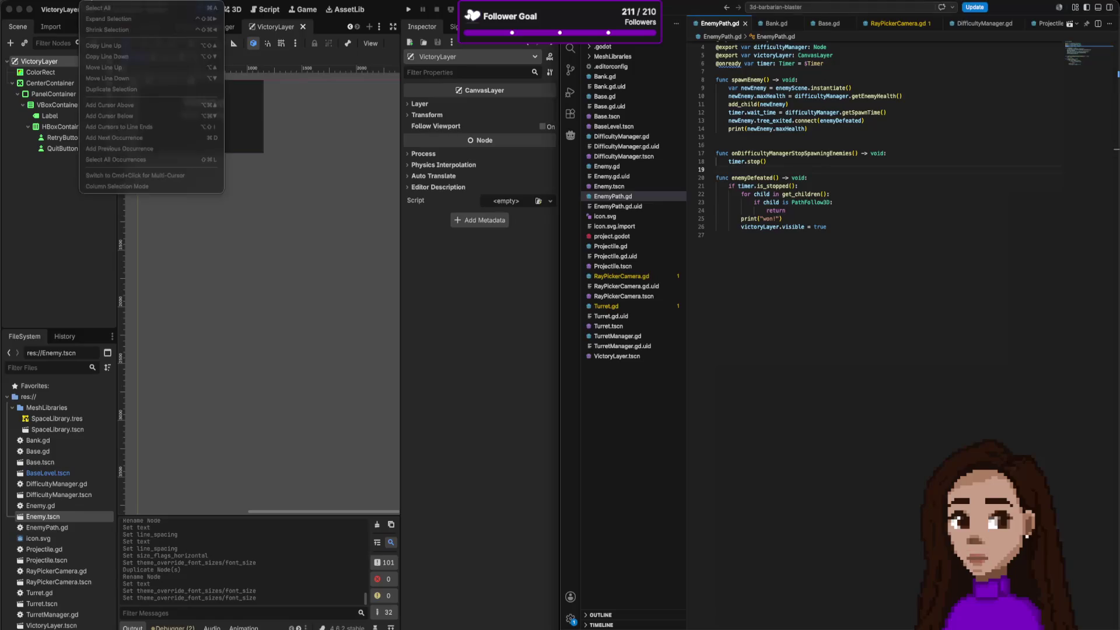
pyautogui.click(320, 249)
pyautogui.click(319, 251)
pyautogui.click(99, 7)
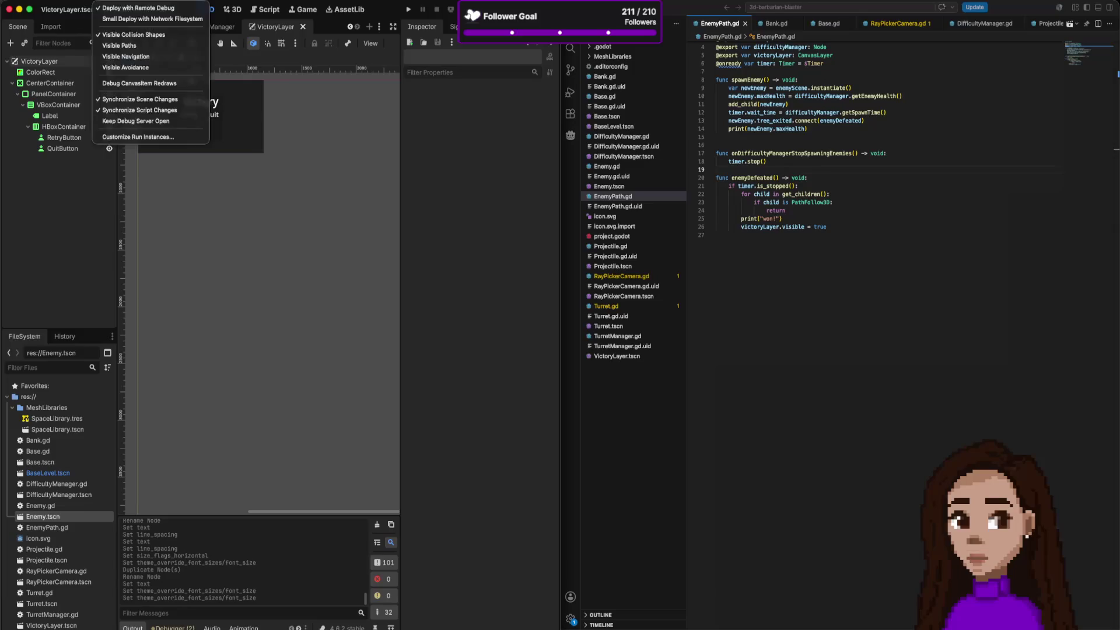
pyautogui.click(510, 158)
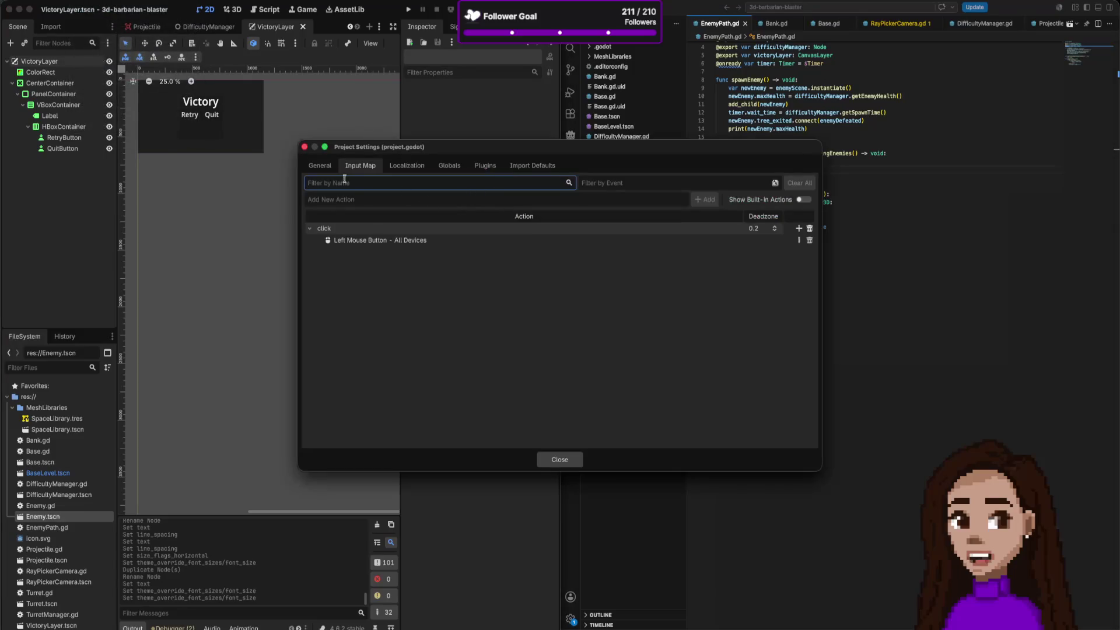
pyautogui.click(320, 165)
# Step: Scroll the settings categories down to Editor > Naming to review the PascalCase name casing
pyautogui.scroll(-5, 344, 344)
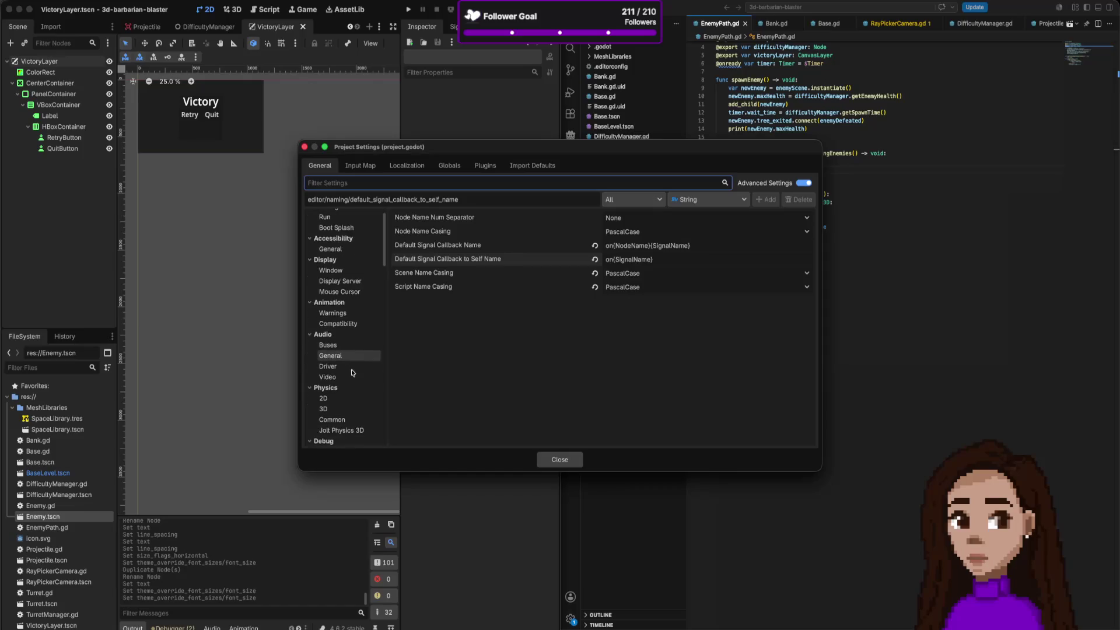
pyautogui.scroll(-10, 351, 370)
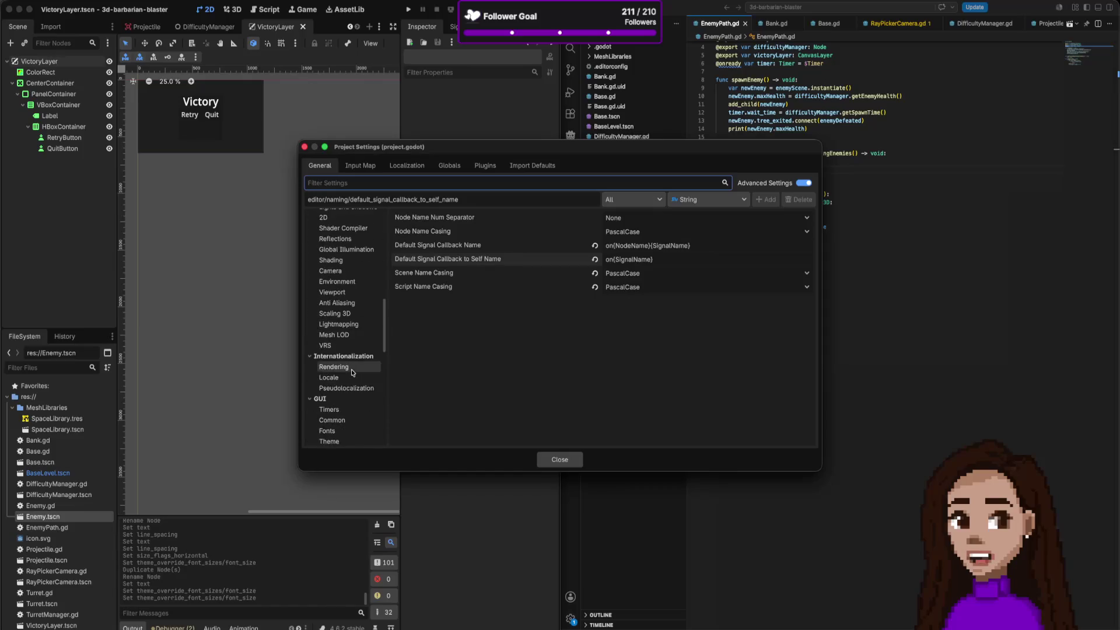
pyautogui.scroll(-5, 352, 373)
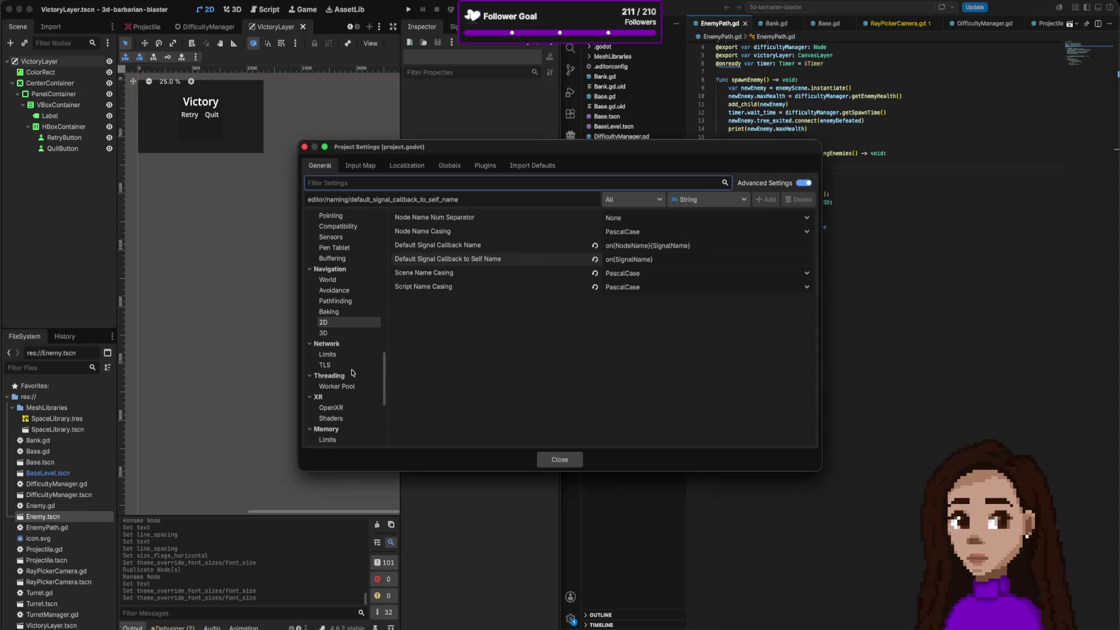
pyautogui.scroll(-5, 352, 372)
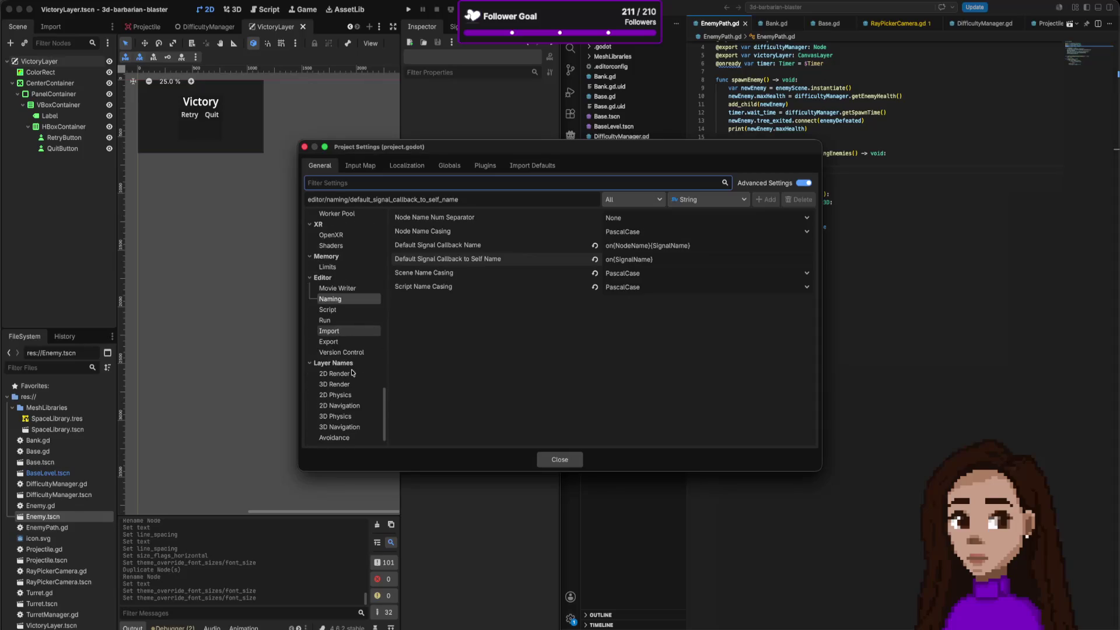
pyautogui.scroll(15, 352, 372)
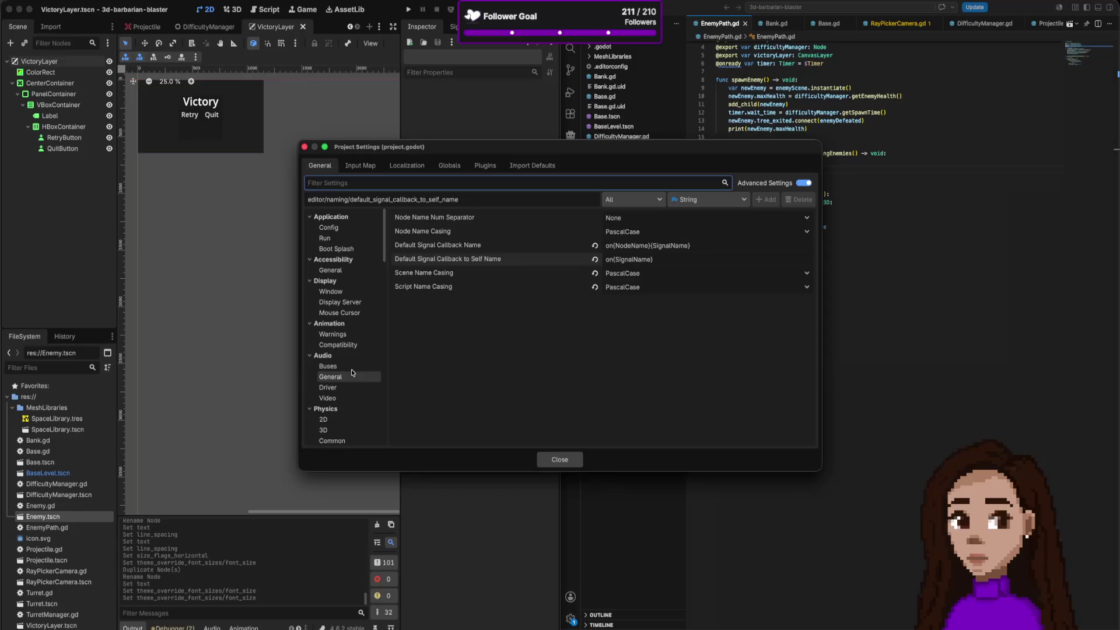
pyautogui.scroll(-3, 356, 320)
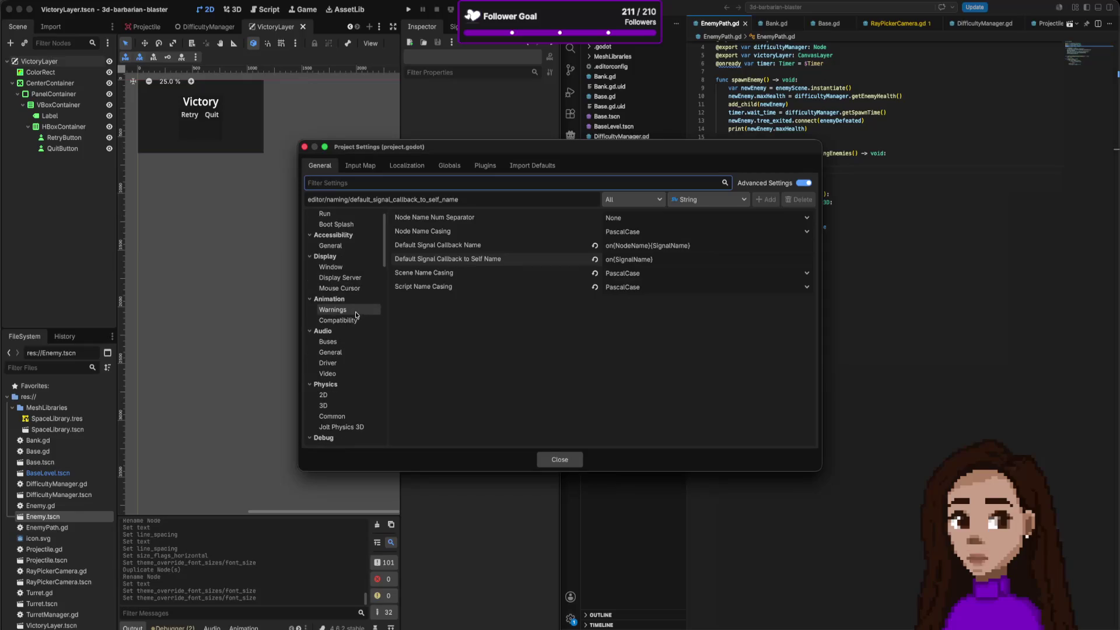
pyautogui.scroll(-10, 356, 319)
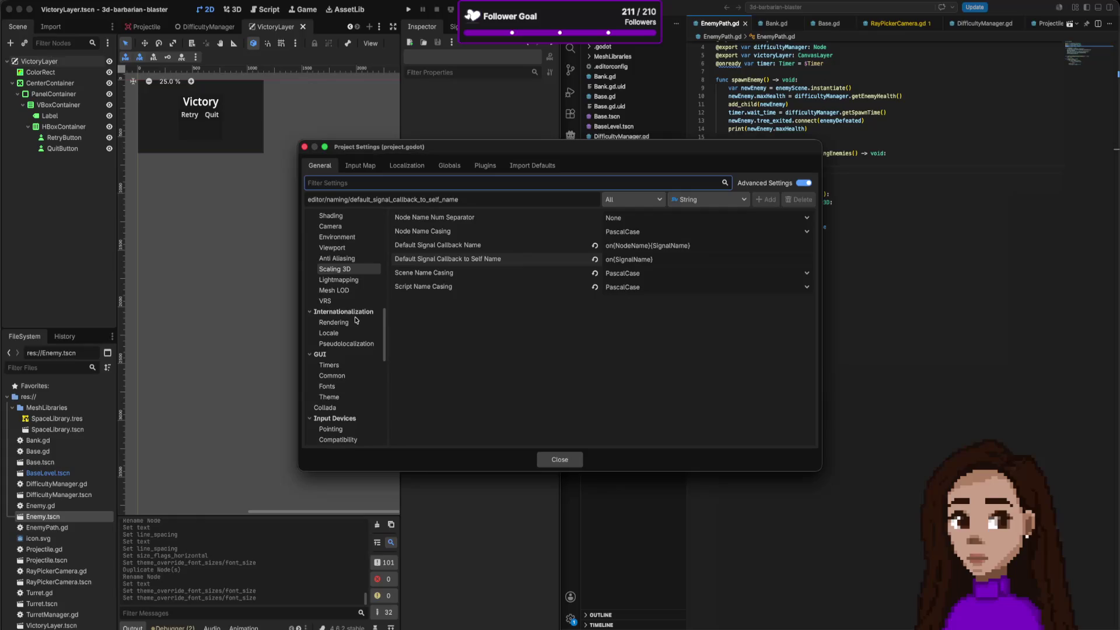
pyautogui.scroll(-5, 357, 319)
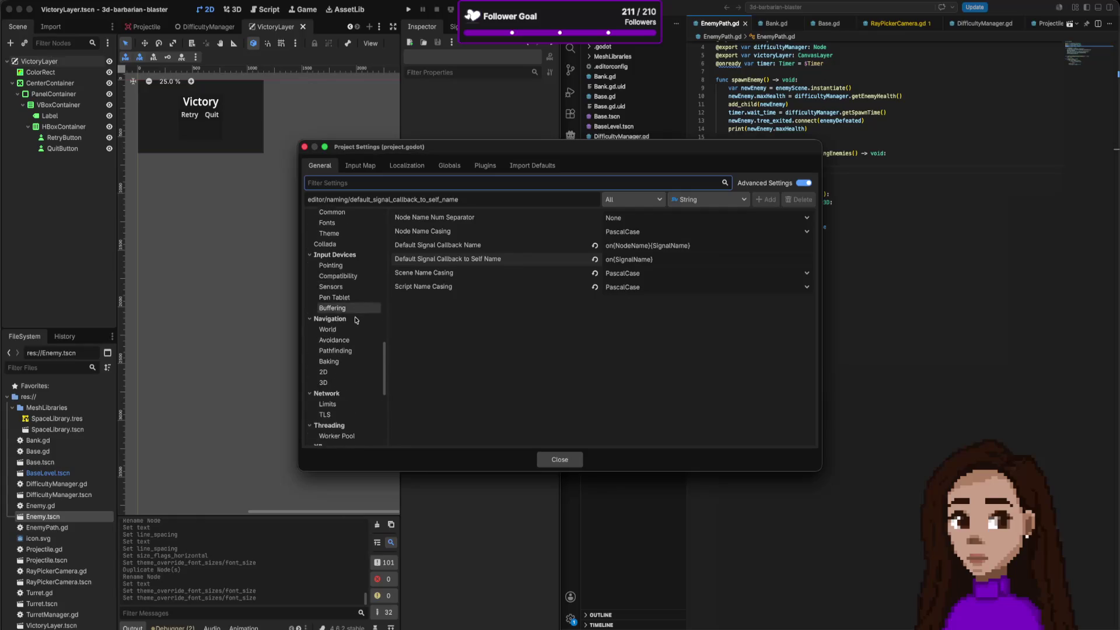
pyautogui.scroll(-4, 357, 319)
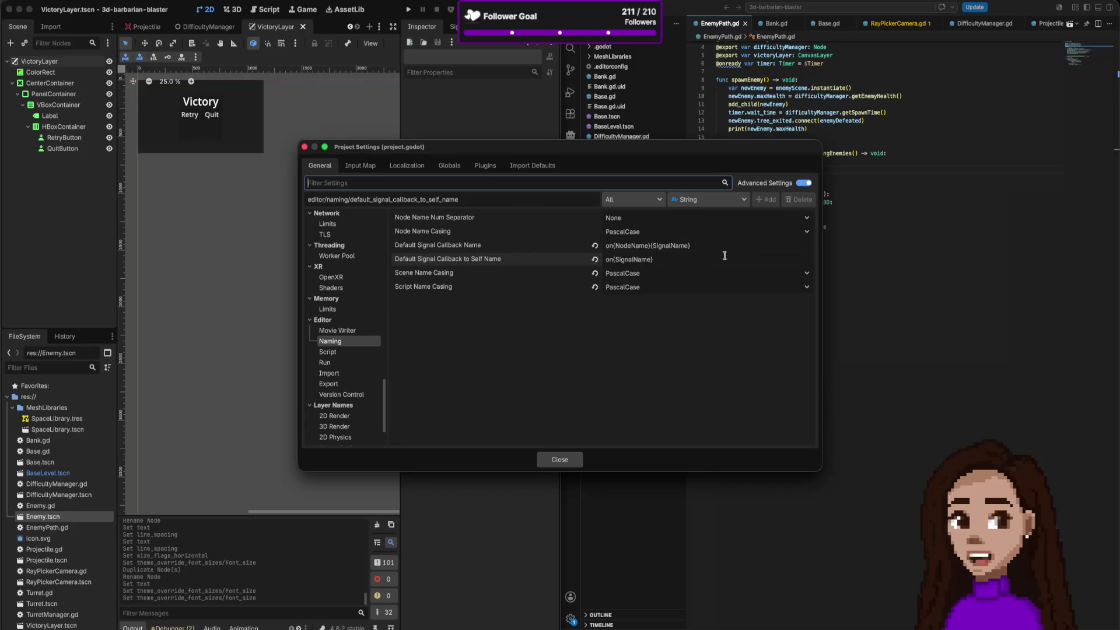
# Step: Close the Project Settings window and scroll EnemyPath.gd back to the top
pyautogui.click(304, 147)
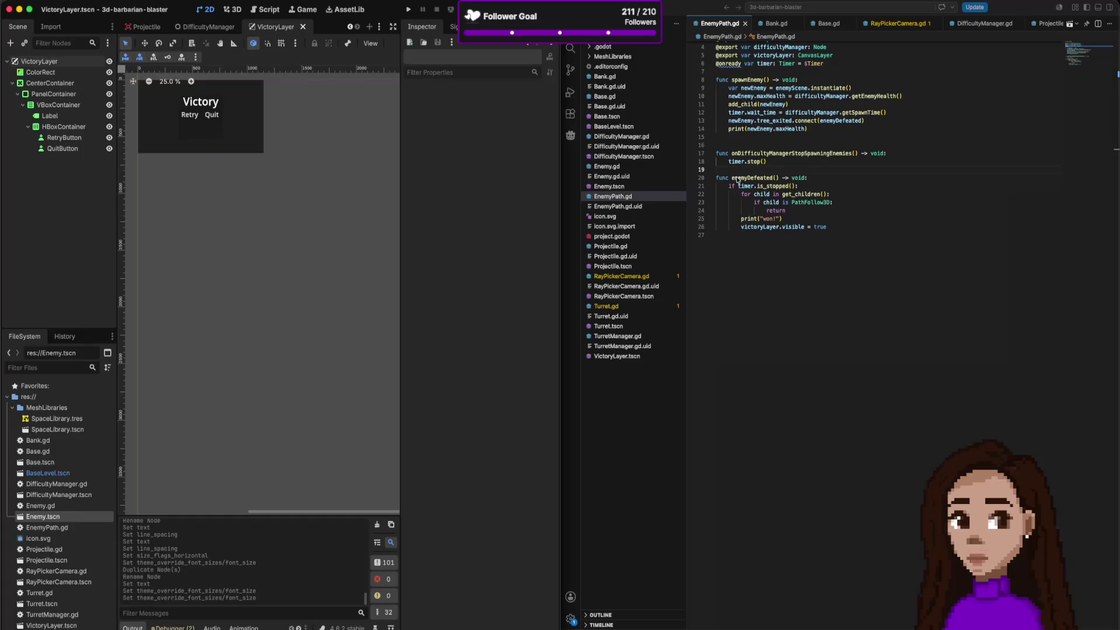
pyautogui.scroll(1, 741, 202)
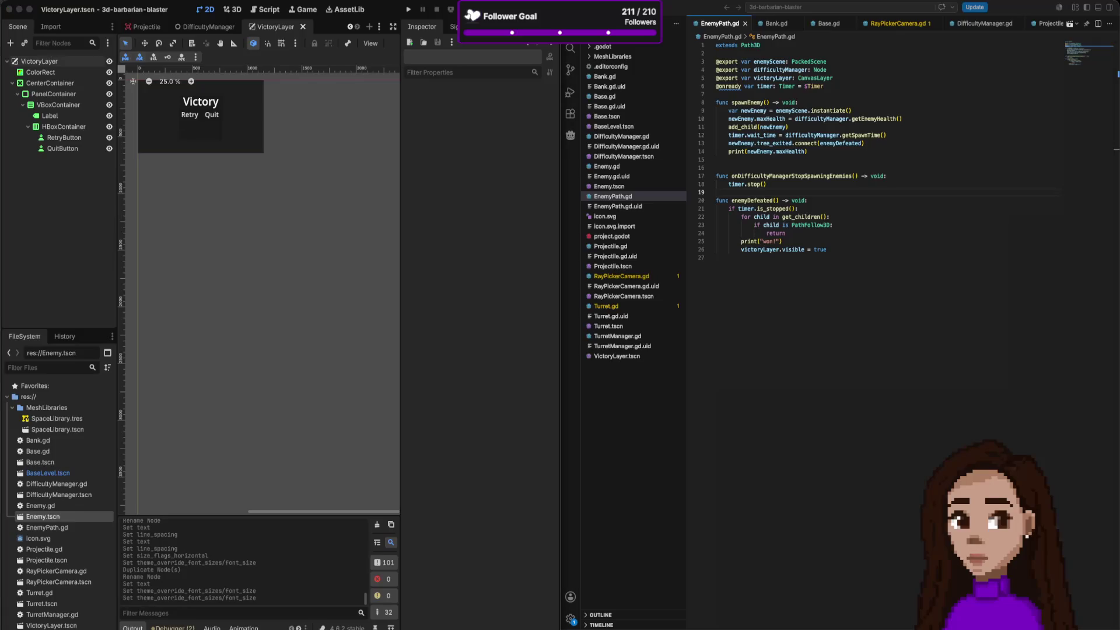
# Step: Attach a new VictoryLayer.gd script to VictoryLayer and strip it to just 'extends CanvasLayer'
pyautogui.click(40, 72)
pyautogui.click(39, 62)
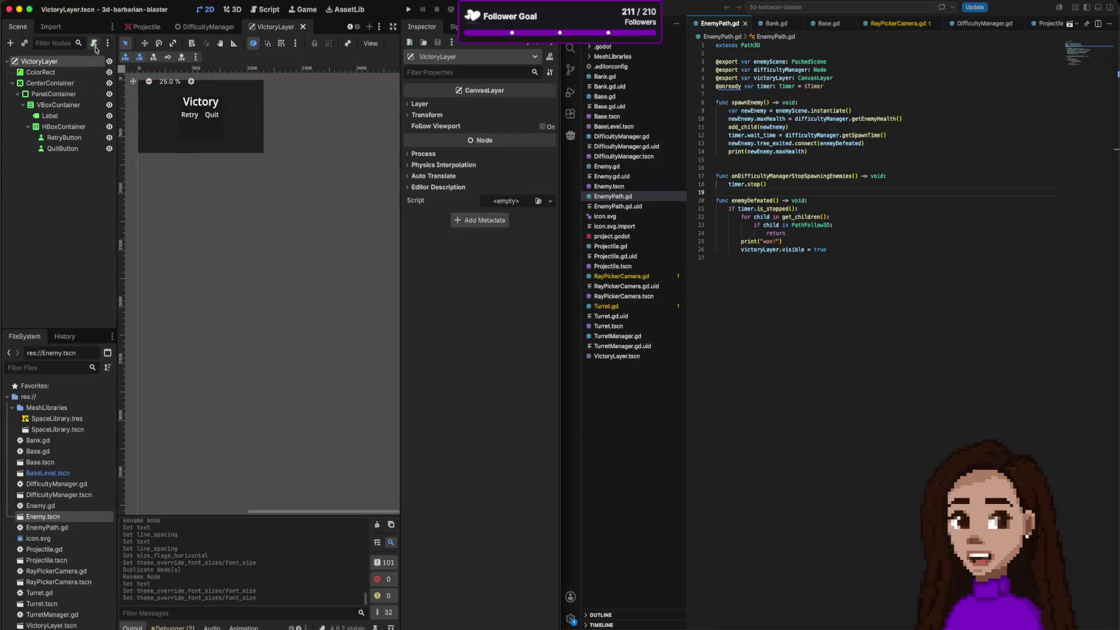
pyautogui.click(93, 43)
pyautogui.click(612, 401)
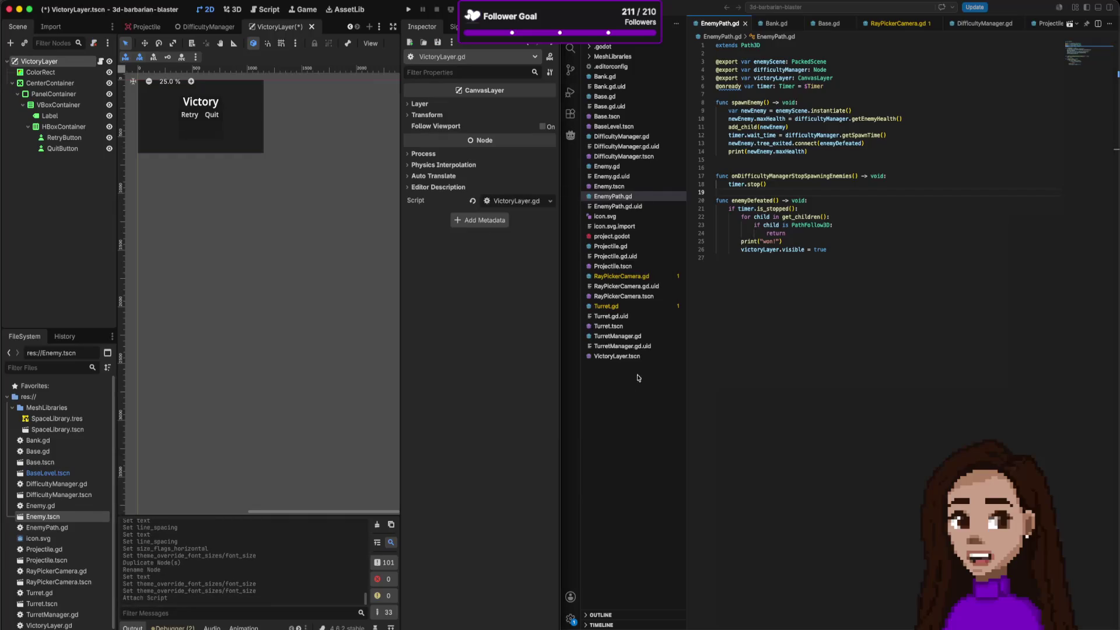
pyautogui.moveTo(723, 53); pyautogui.dragTo(772, 249)
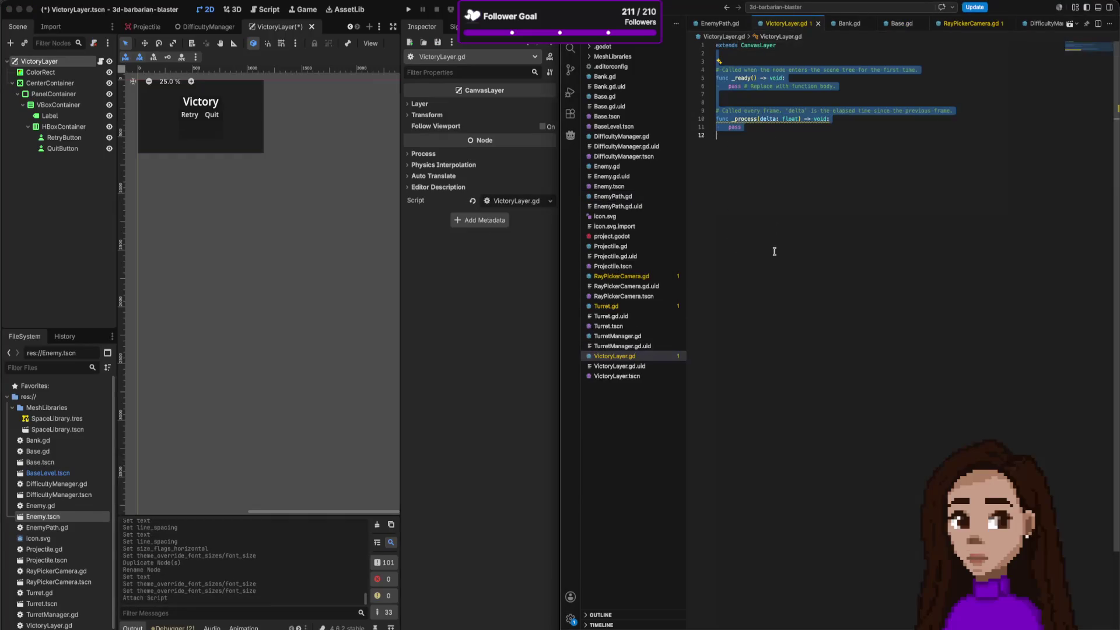
pyautogui.press('BackSpace')
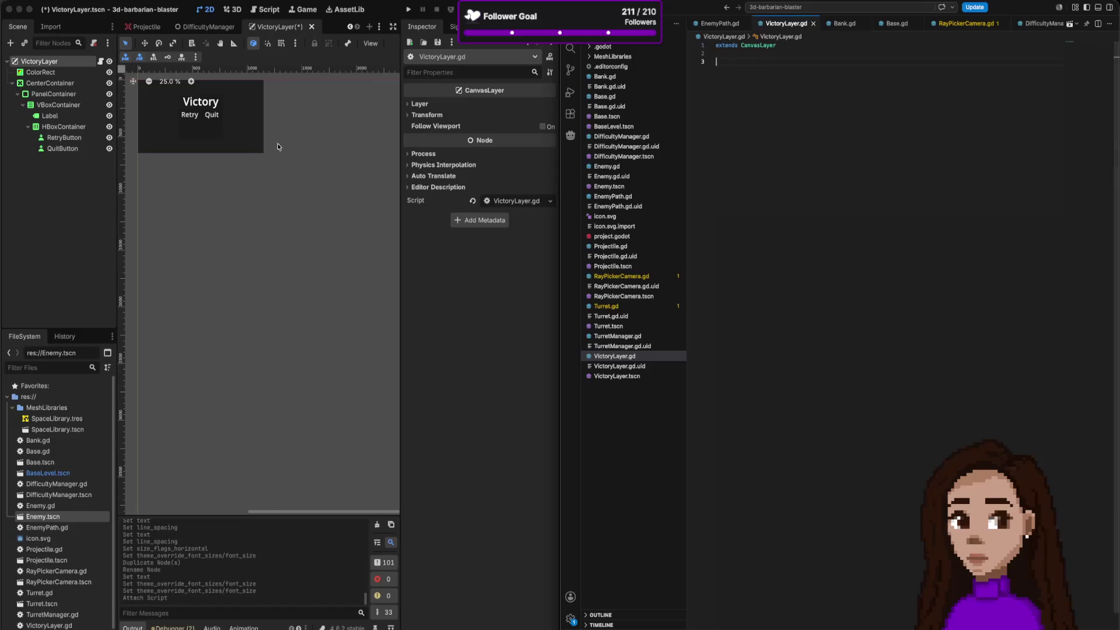
# Step: Connect RetryButton's button_down signal to a new onRetryButtonButtonDown method
pyautogui.click(64, 138)
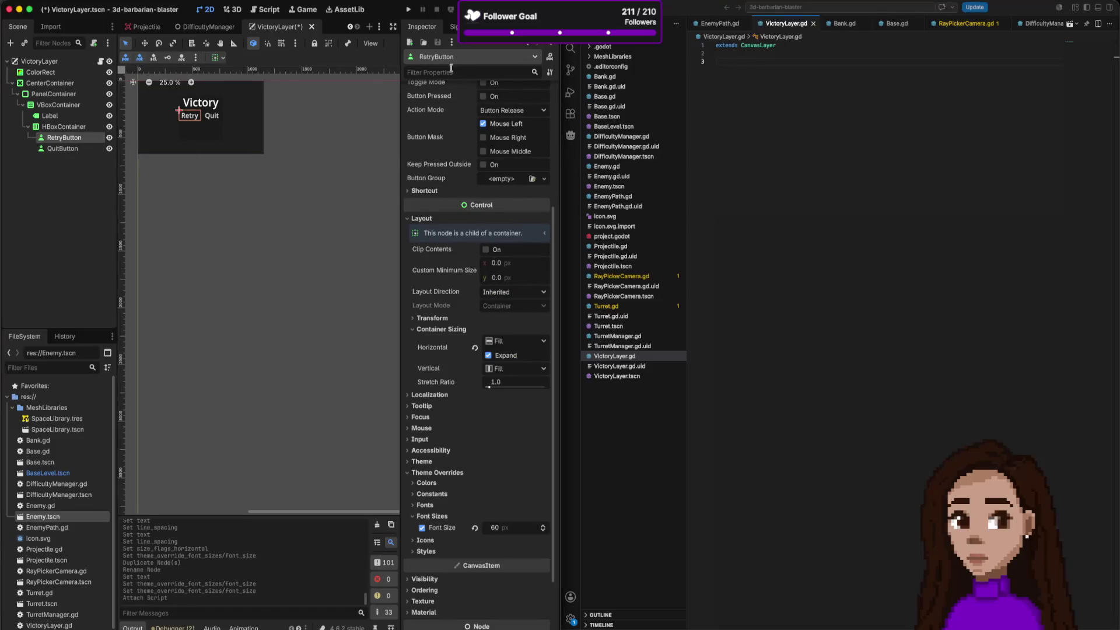
pyautogui.click(453, 27)
pyautogui.click(474, 73)
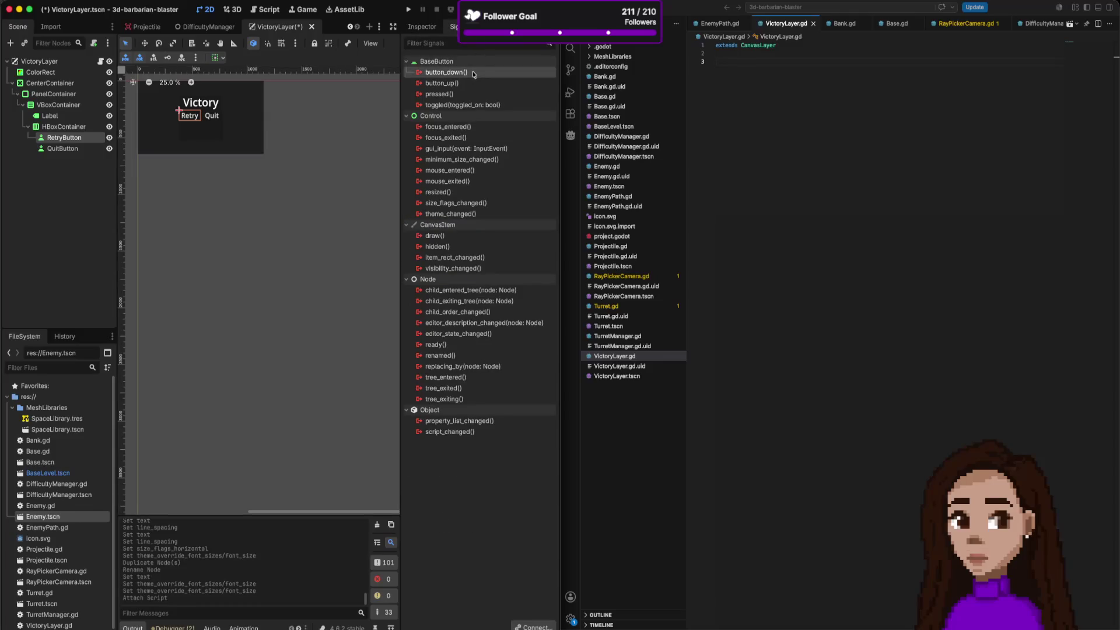
pyautogui.doubleClick(474, 72)
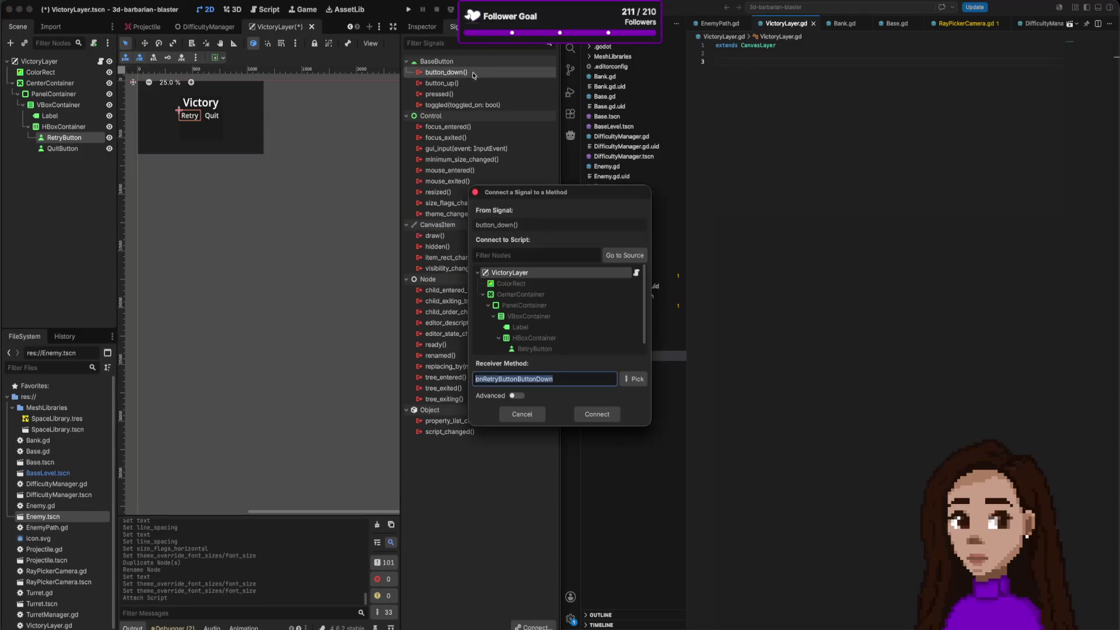
pyautogui.click(601, 414)
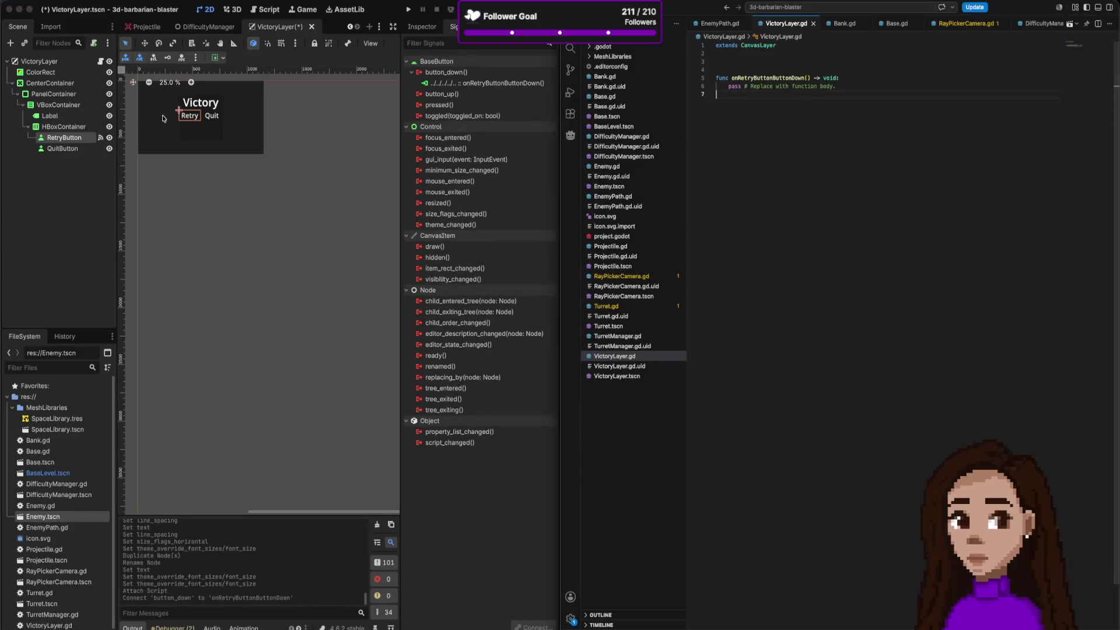
# Step: Connect QuitButton's button_down signal to a new onQuitButtonButtonDown method
pyautogui.click(63, 148)
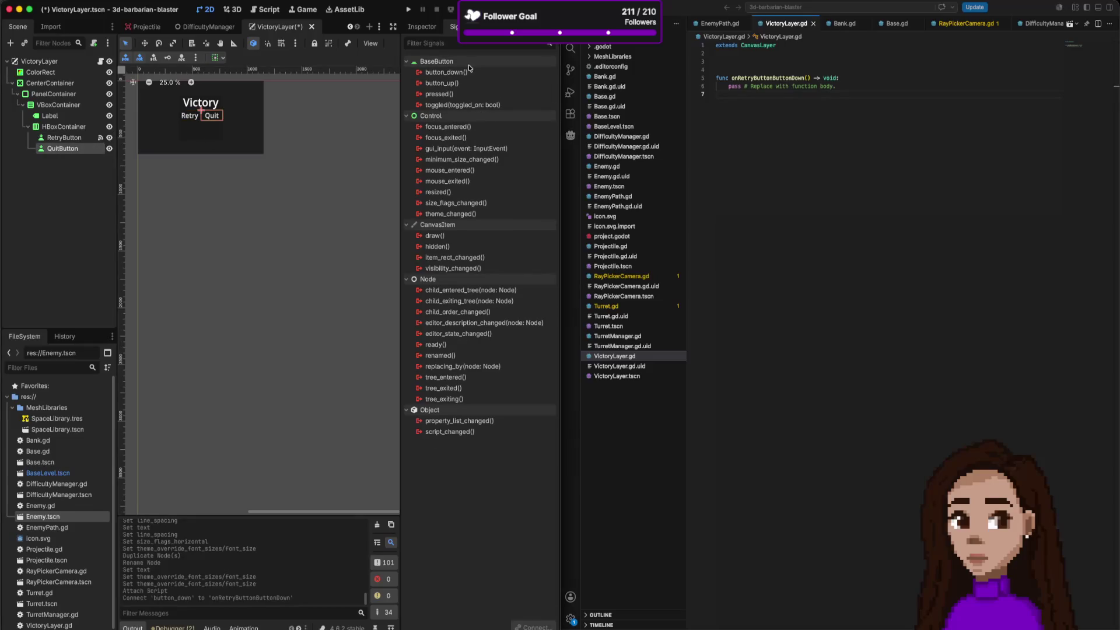
pyautogui.doubleClick(484, 74)
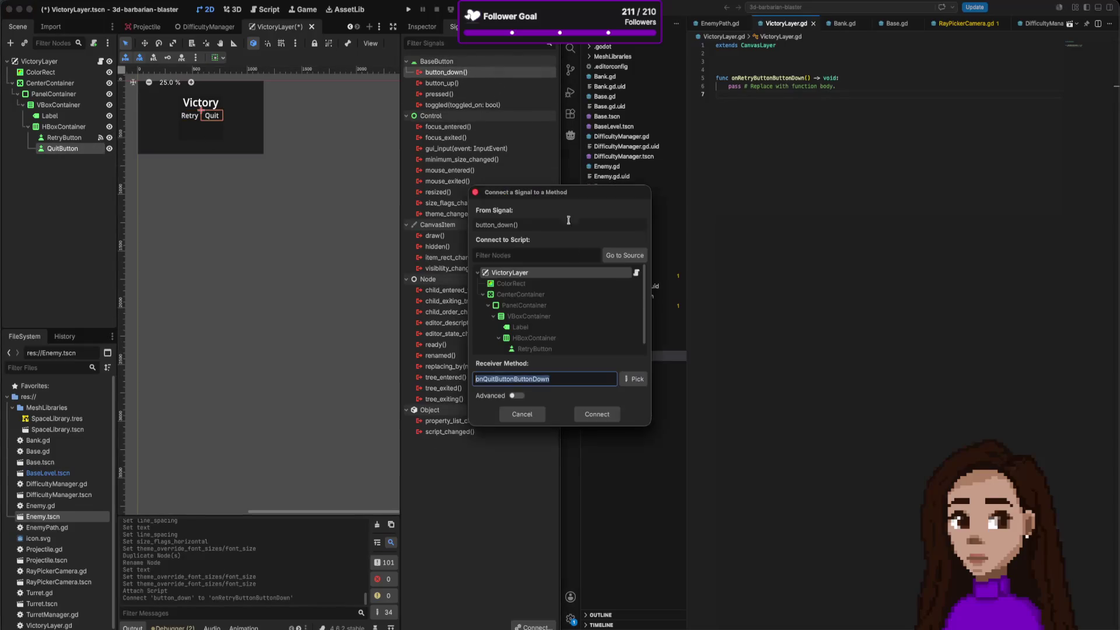
pyautogui.click(598, 411)
pyautogui.click(840, 78)
# Step: Replace the Retry handler's pass line by typing get_tree().reload
pyautogui.press('Up')
pyautogui.press('BackSpace')
pyautogui.press('BackSpace')
pyautogui.hotkey('shift', 'Down')
pyautogui.write('ge')
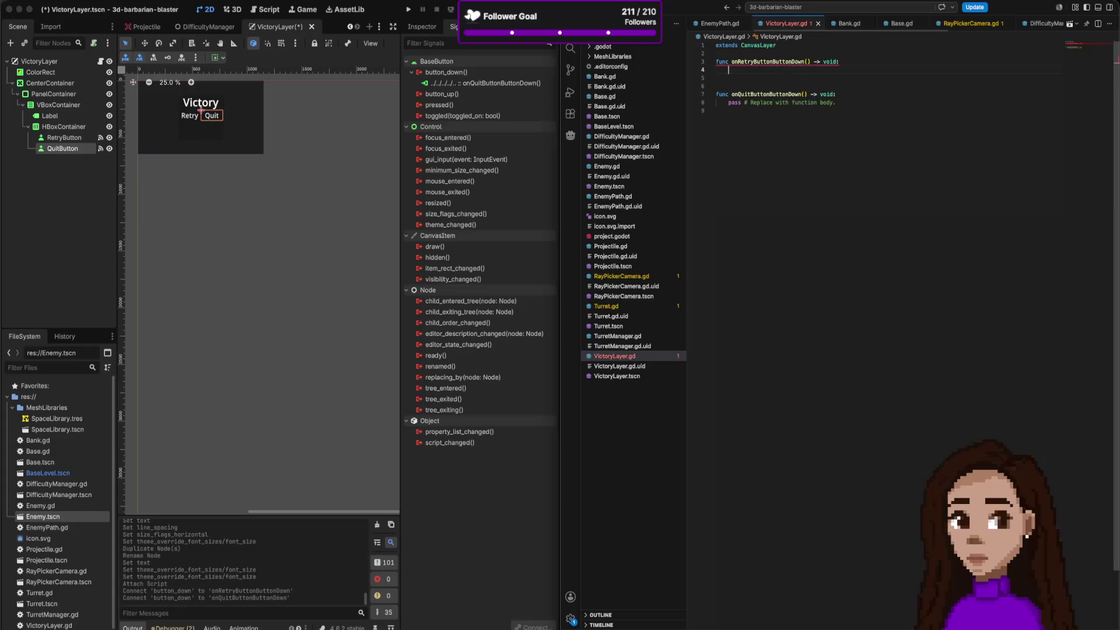
pyautogui.write('t_tree().')
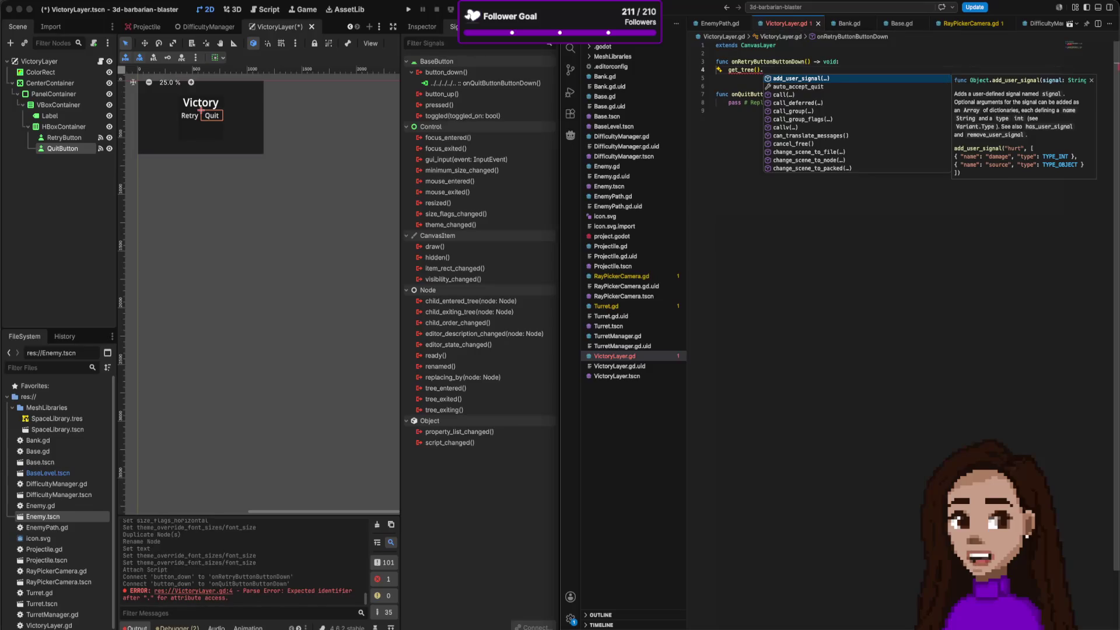
pyautogui.write('reload')
# Step: Finish the retry function's get_tree().reload_current_scene() call and select the quit function's pass line
pyautogui.press('Return')
pyautogui.press('Down')
pyautogui.press('Down')
pyautogui.press('Down')
pyautogui.press('End')
pyautogui.hotkey('shift', 'Home')
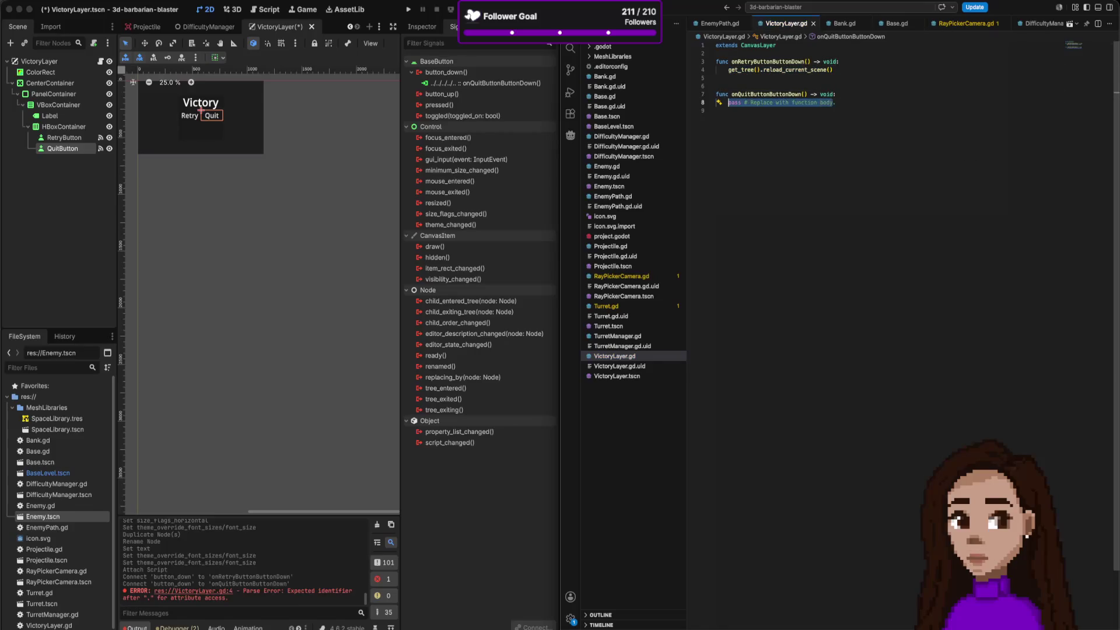
# Step: Replace it with get_tree().quit() and remove the extra blank line between the functions
pyautogui.write('get')
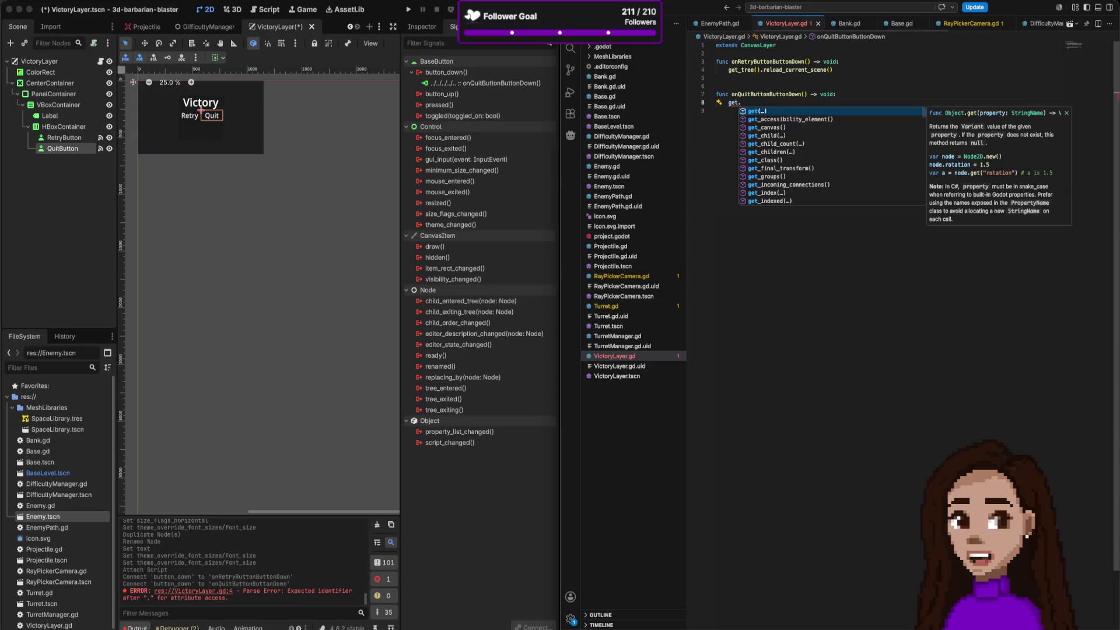
pyautogui.write('_tree')
pyautogui.press('Return')
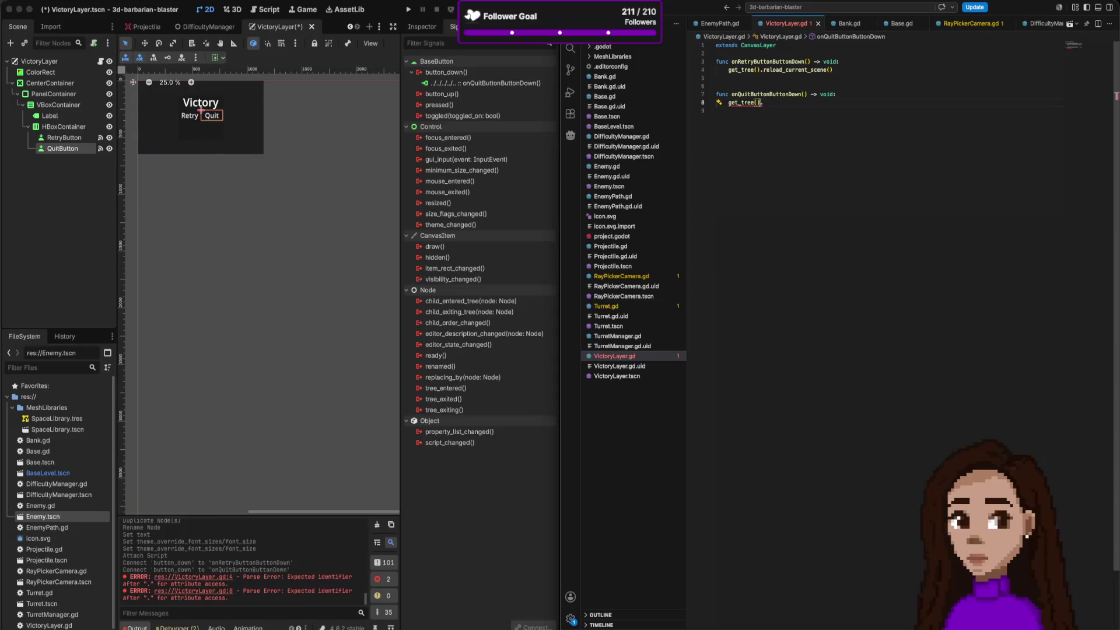
pyautogui.write('q')
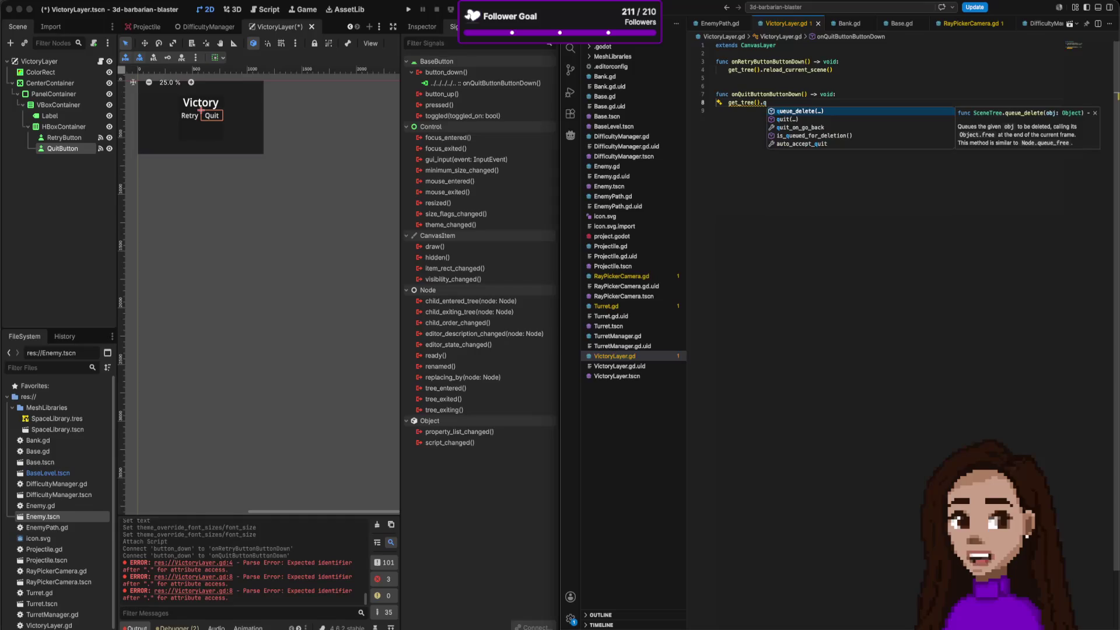
pyautogui.press('Return')
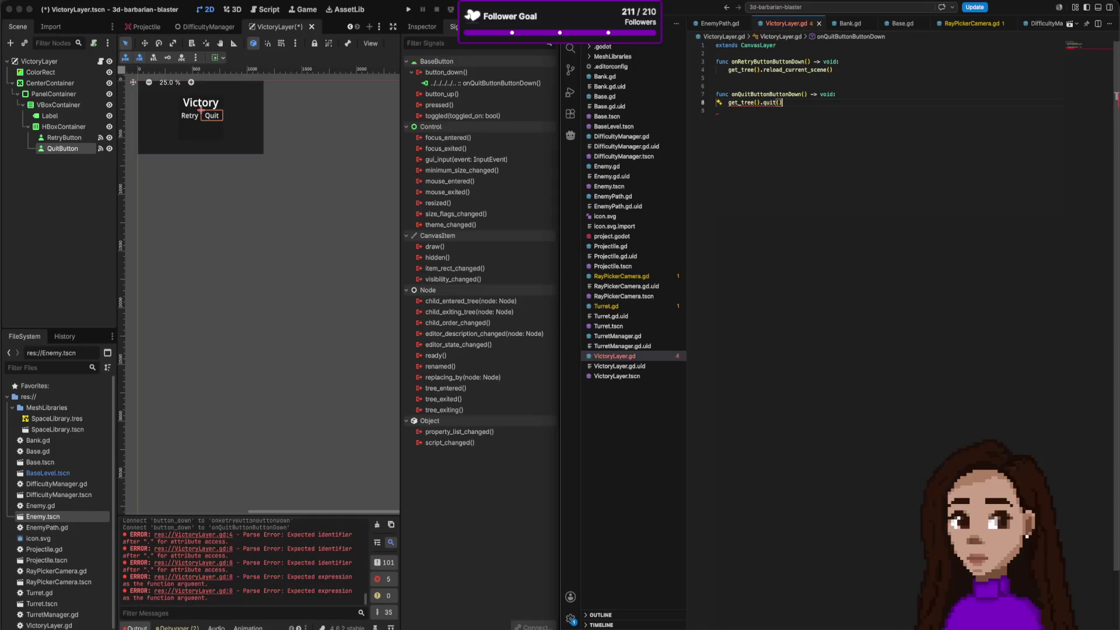
pyautogui.write(')')
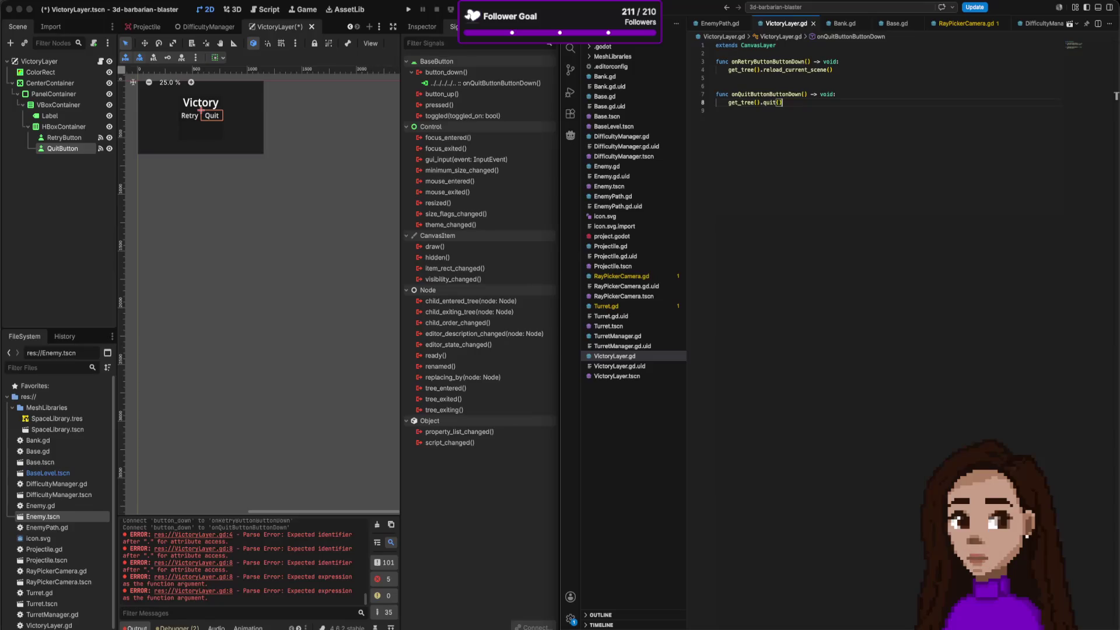
pyautogui.click(758, 85)
pyautogui.press('BackSpace')
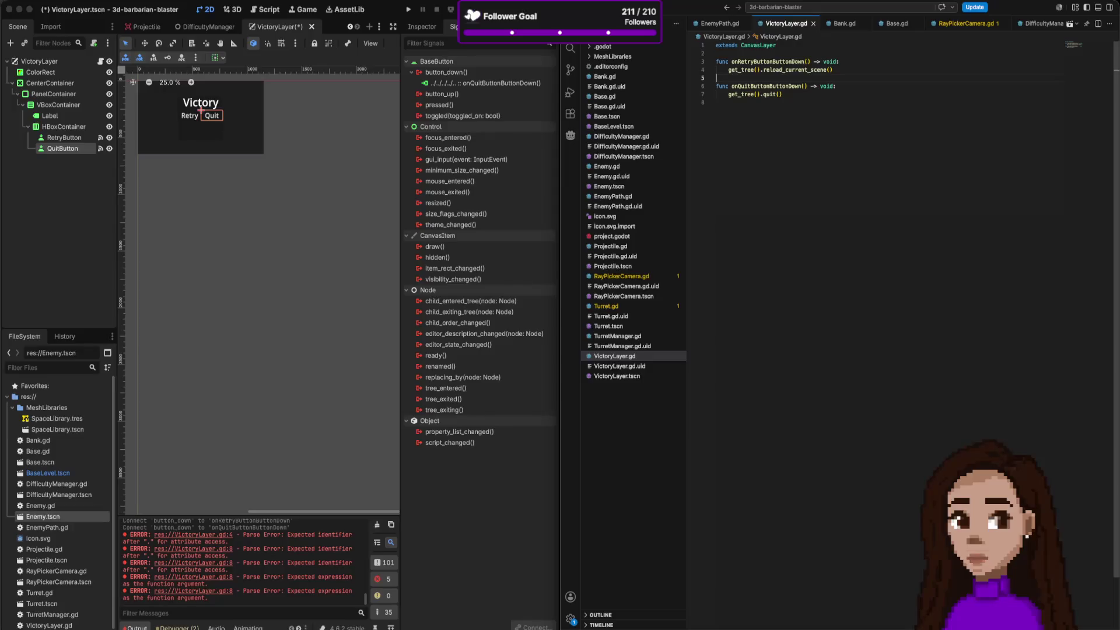
# Step: Outdent the retry function's reload_current_scene() line and save VictoryLayer.gd
pyautogui.press('super+Tab')
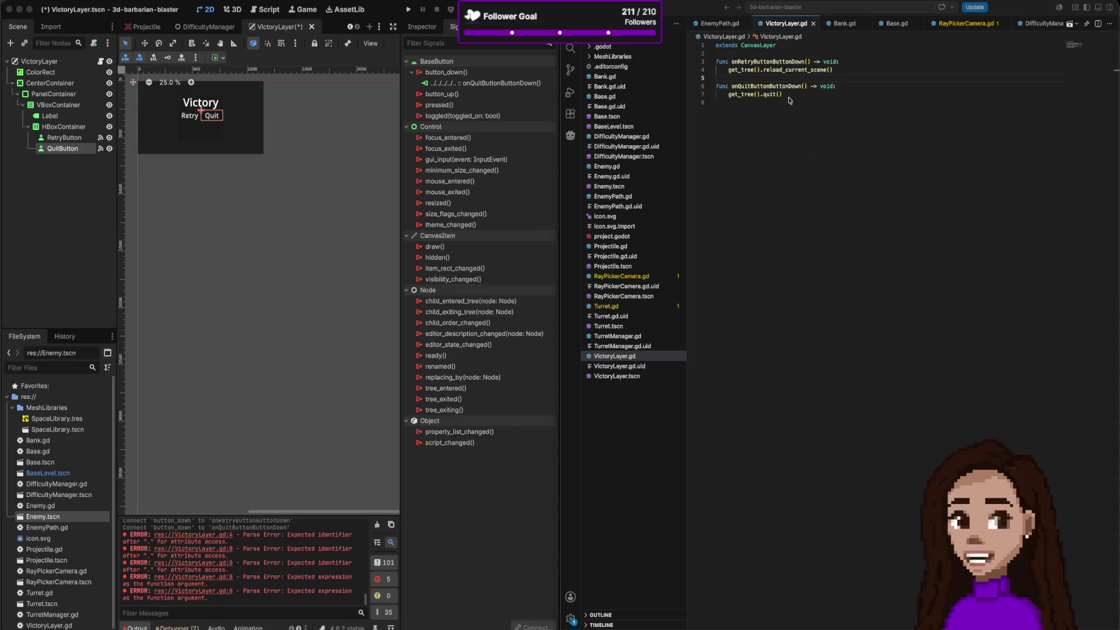
pyautogui.click(723, 69)
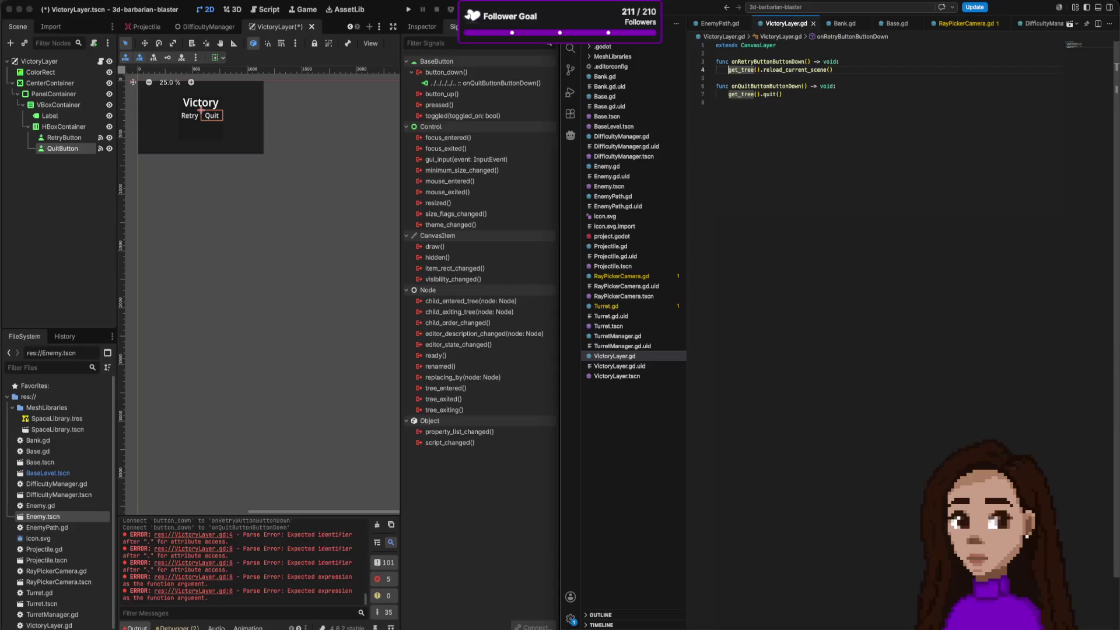
pyautogui.hotkey('shift', 'Tab')
pyautogui.press('cmd+s')
# Step: Re-indent that line, then save both the script and the VictoryLayer scene
pyautogui.press('Tab')
pyautogui.press('cmd+s')
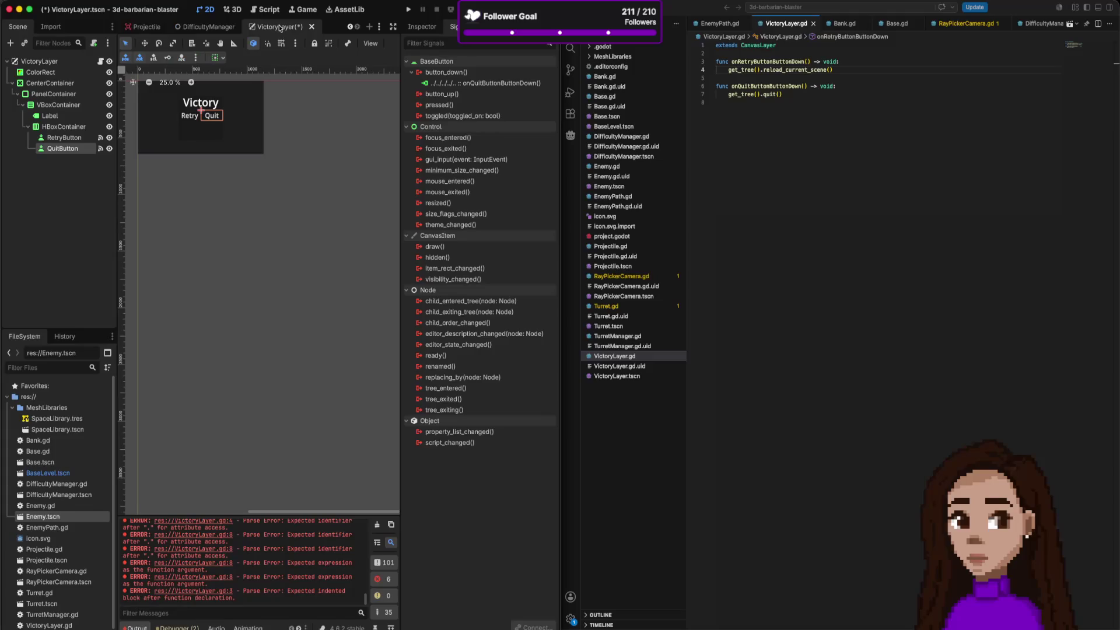
pyautogui.hotkey('ctrl', 's')
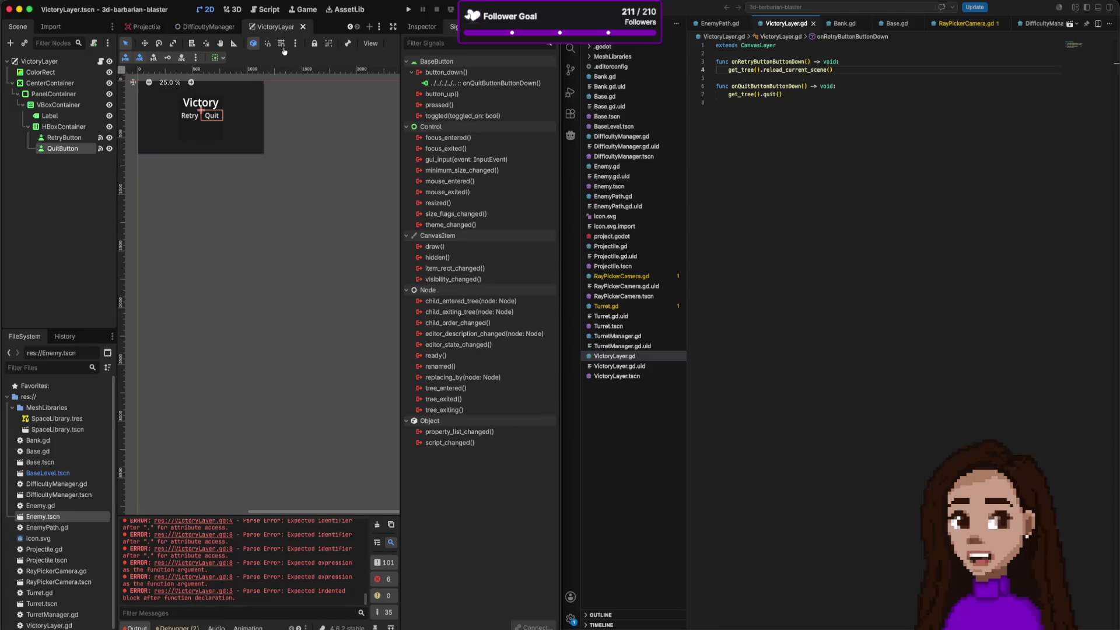
pyautogui.press('super+Tab')
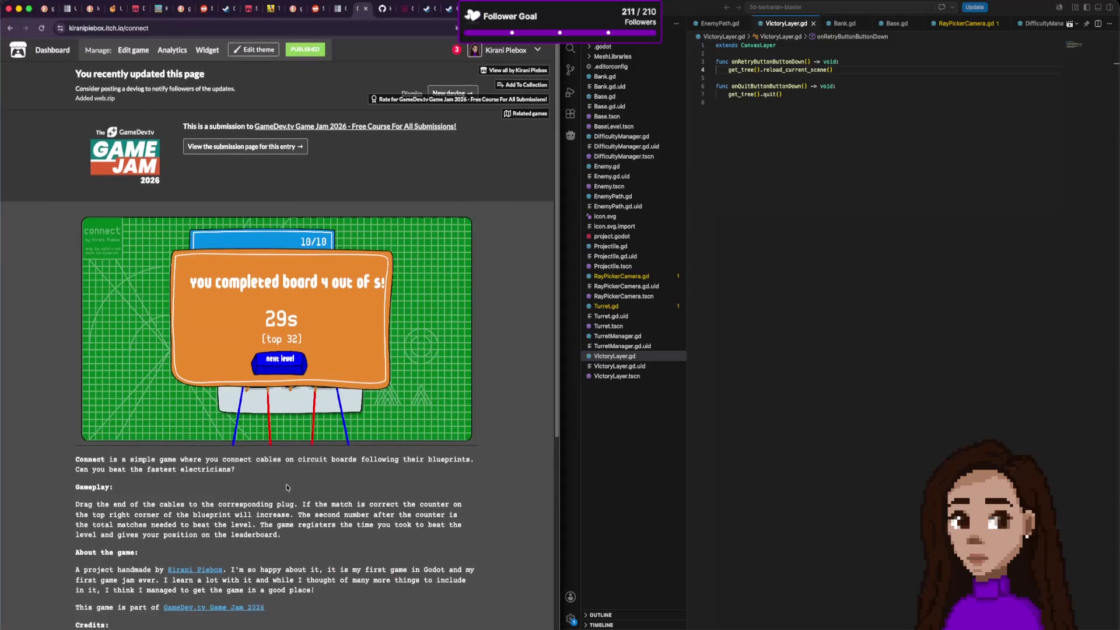
# Step: Browse the Capyvarias store page and view the soundtrack page's second media item
pyautogui.scroll(-2, 287, 487)
pyautogui.scroll(-6, 287, 487)
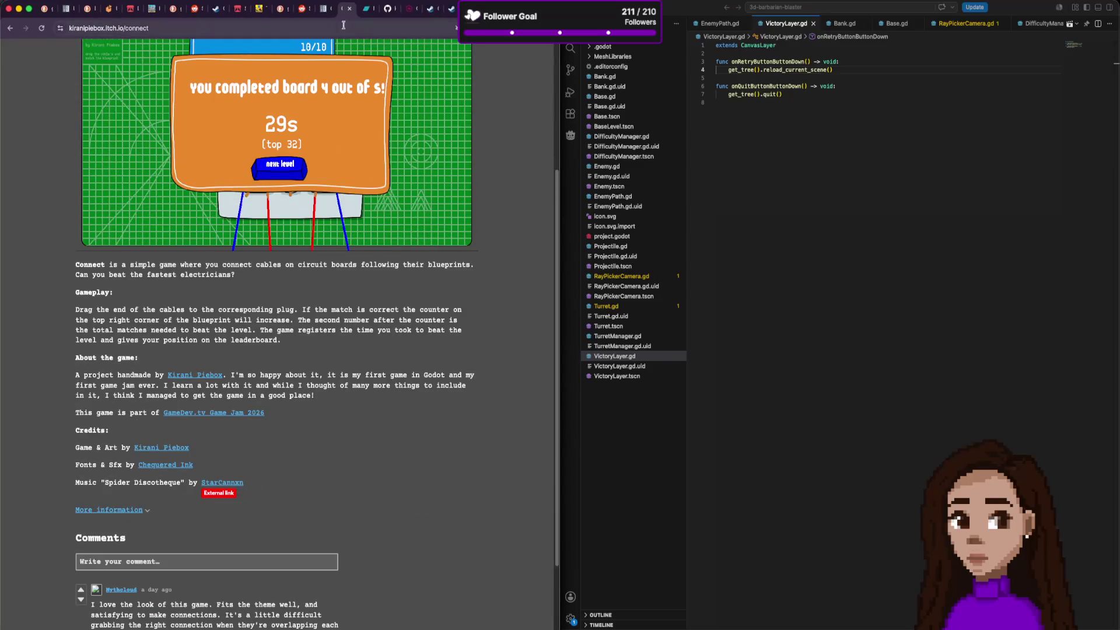
pyautogui.click(430, 7)
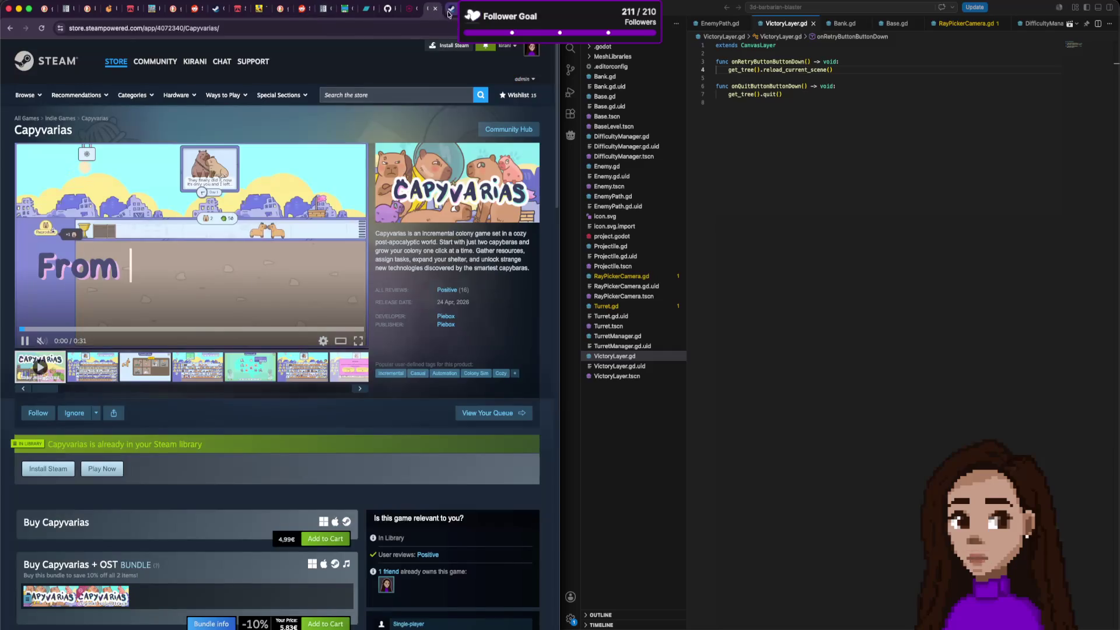
pyautogui.scroll(-5, 109, 419)
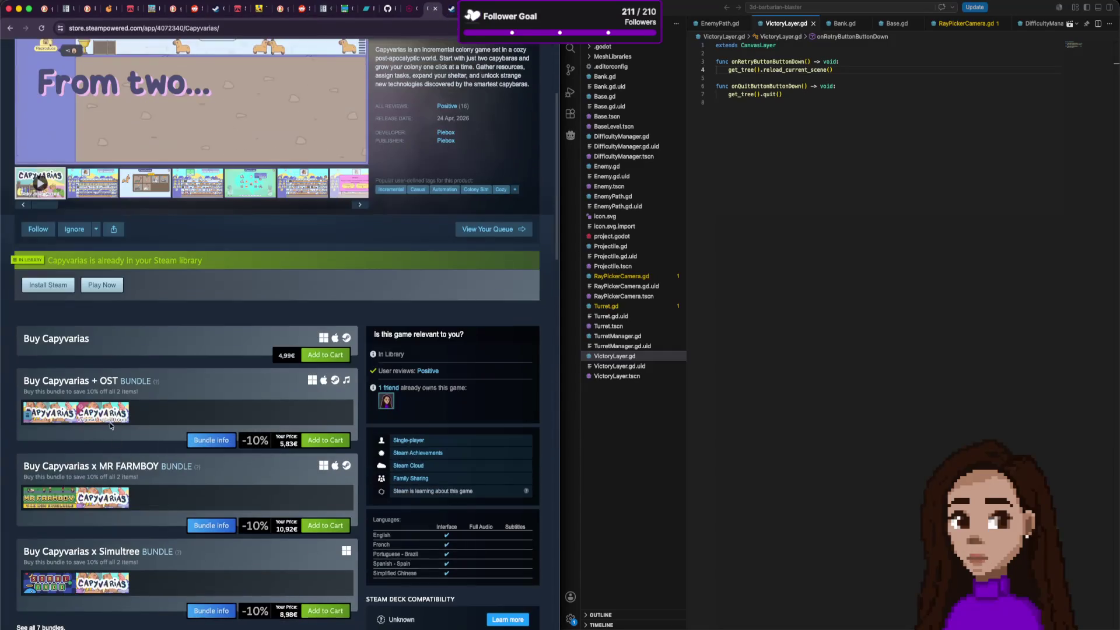
pyautogui.click(109, 418)
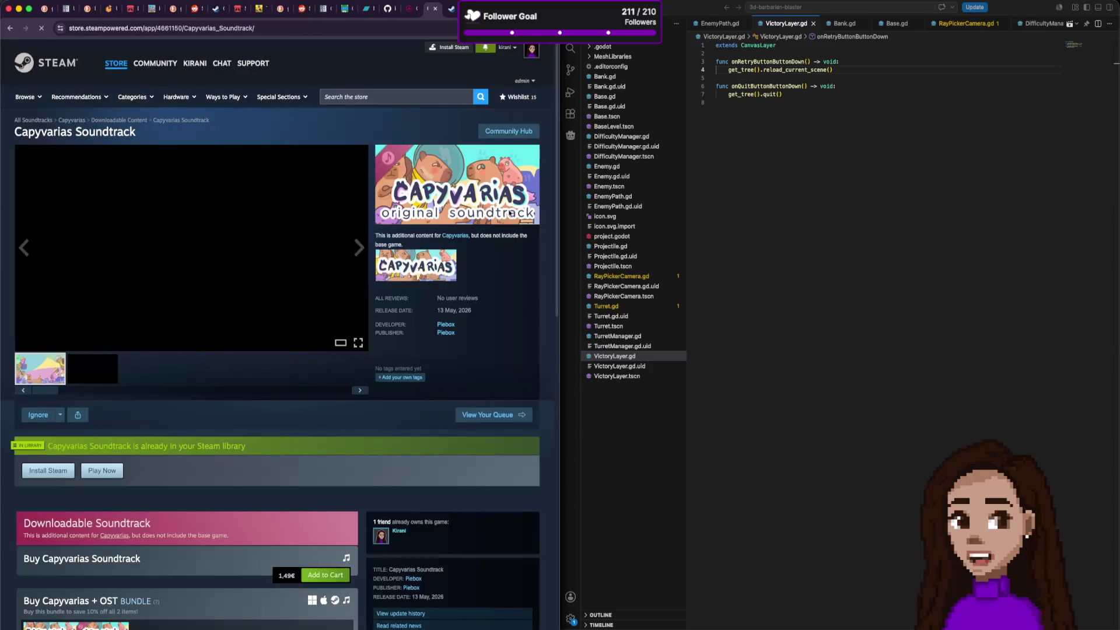
pyautogui.click(94, 373)
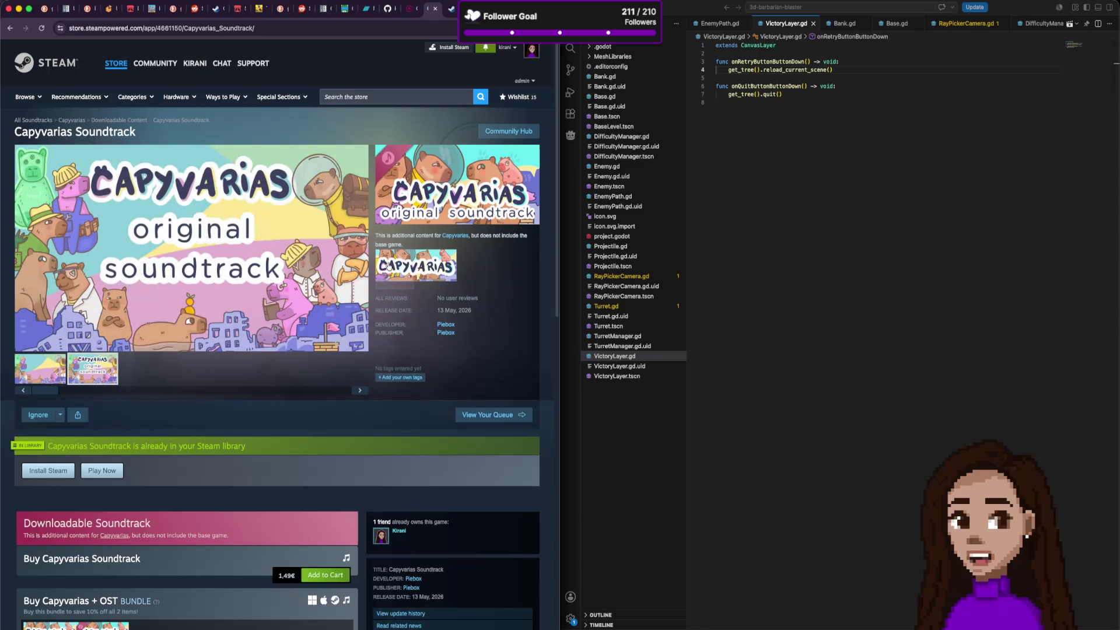
# Step: Skim the soundtrack page and its Major Update! announcement, then move to Celestial Conquest
pyautogui.scroll(-1, 358, 321)
pyautogui.scroll(-5, 357, 322)
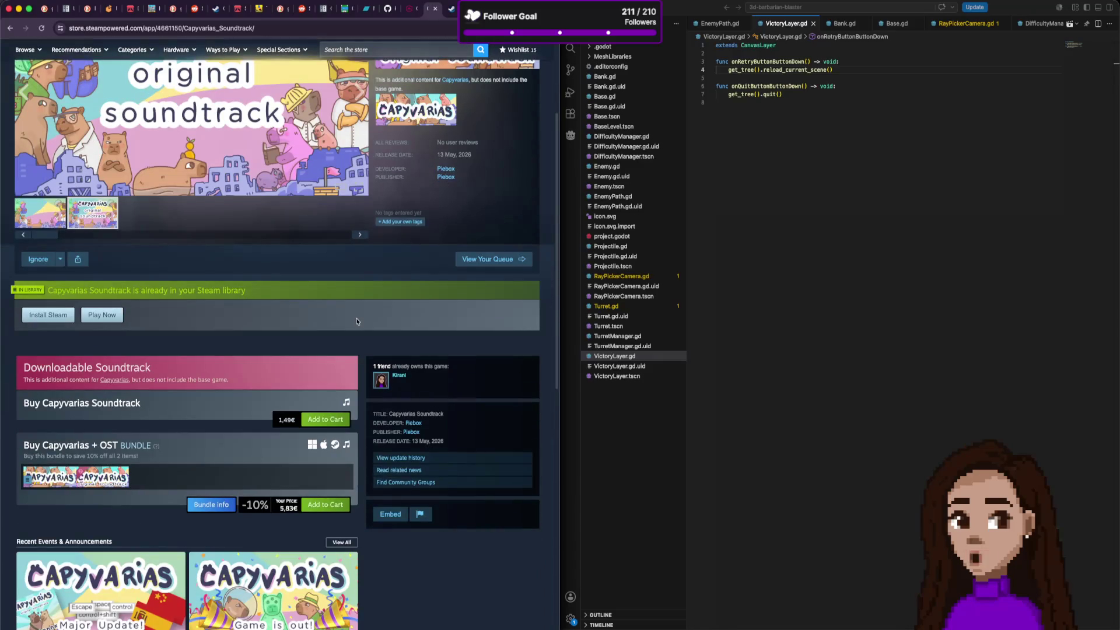
pyautogui.click(97, 456)
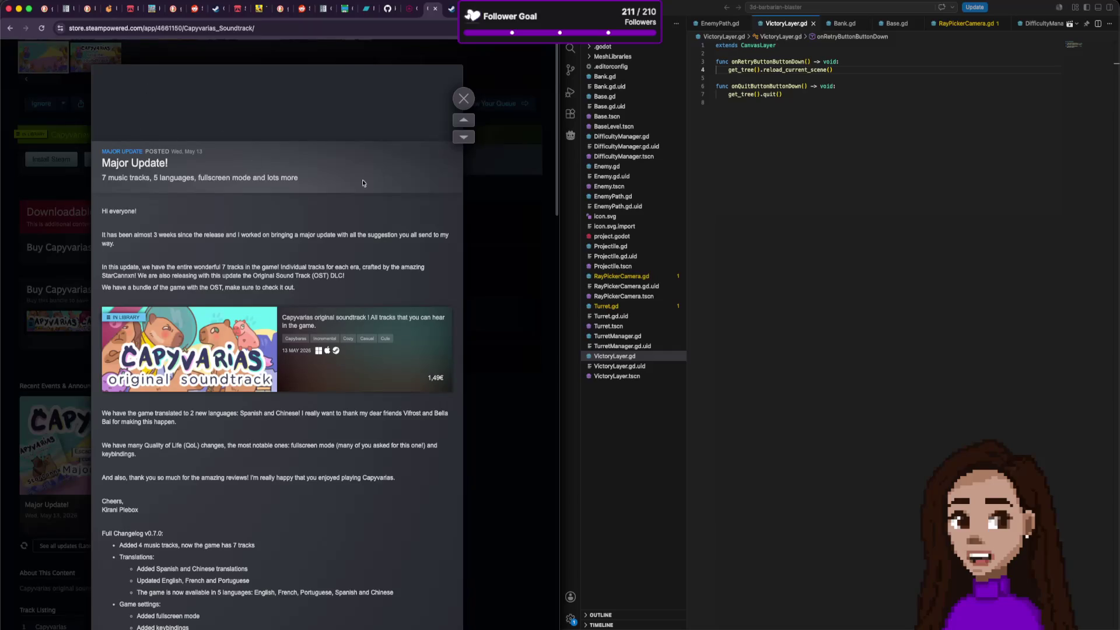
pyautogui.click(466, 98)
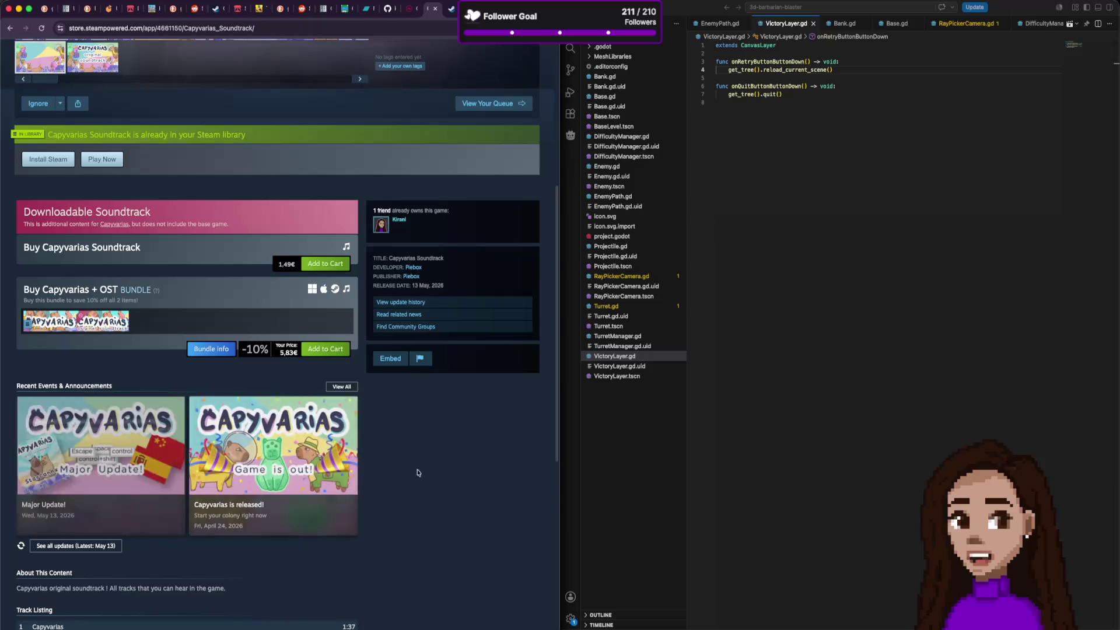
pyautogui.scroll(5, 461, 353)
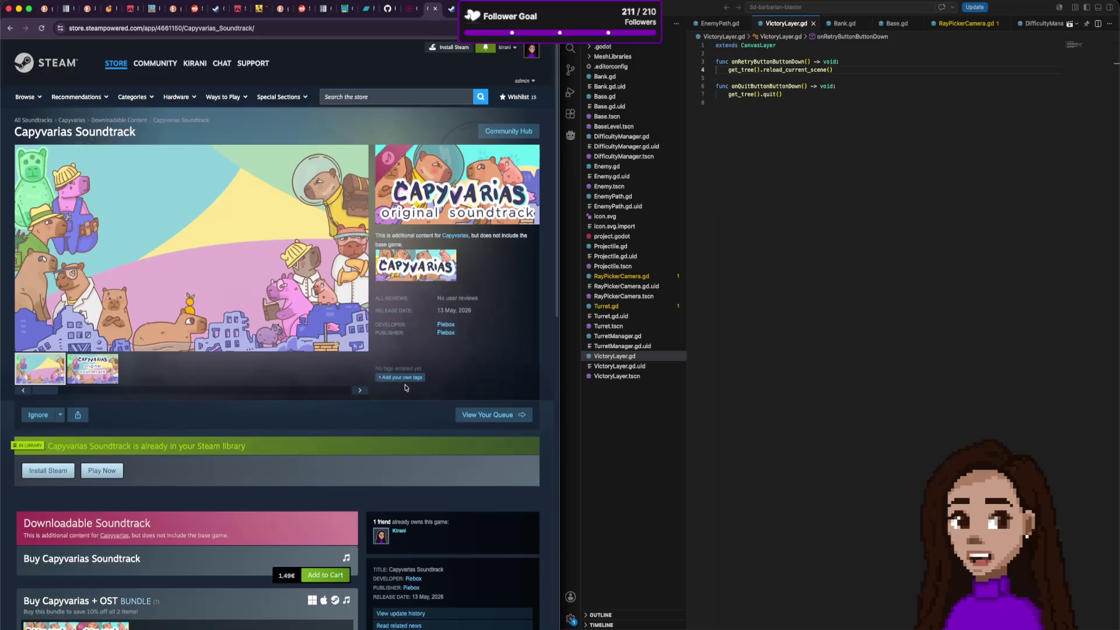
pyautogui.scroll(-5, 441, 359)
pyautogui.scroll(5, 287, 363)
pyautogui.scroll(-9, 287, 363)
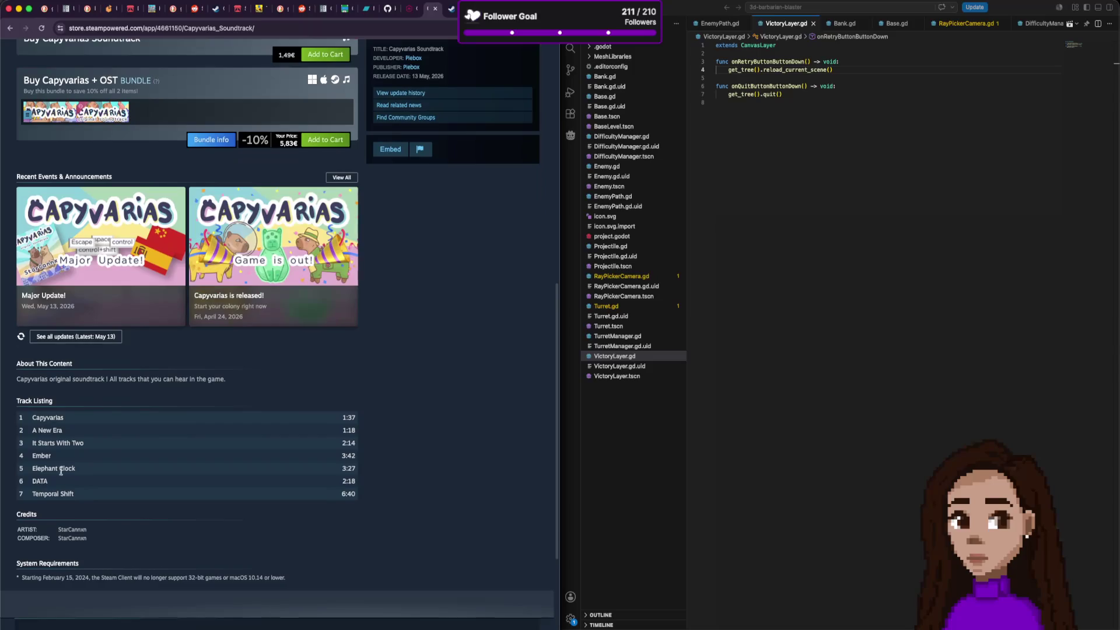
pyautogui.moveTo(90, 500)
pyautogui.mouseDown()
pyautogui.moveTo(35, 440)
pyautogui.moveTo(33, 420)
pyautogui.mouseUp()
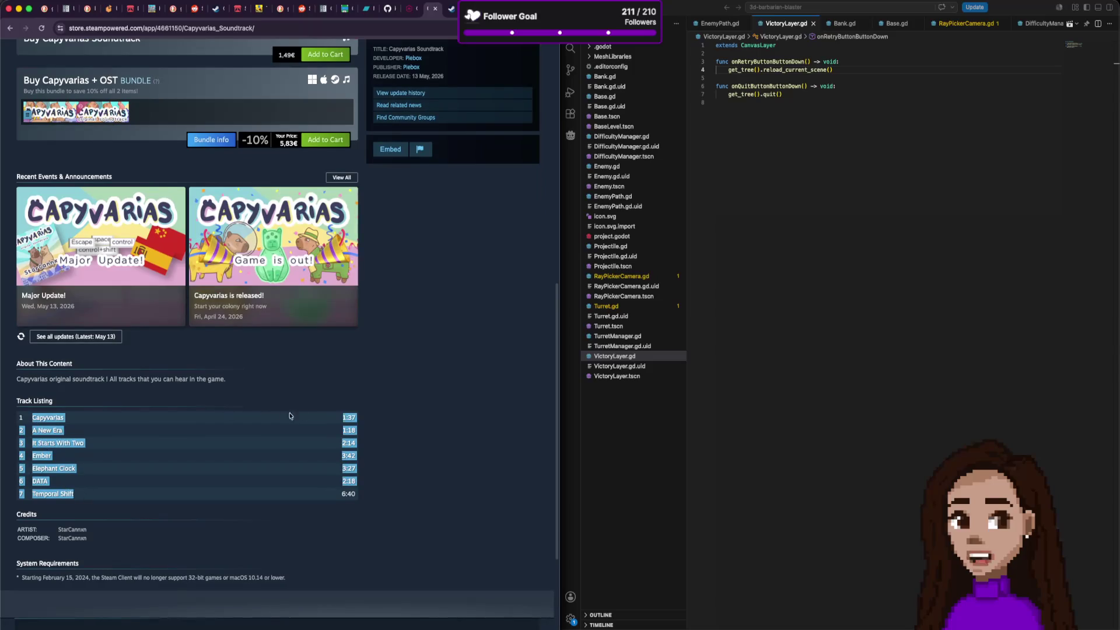
pyautogui.click(307, 410)
pyautogui.scroll(10, 315, 393)
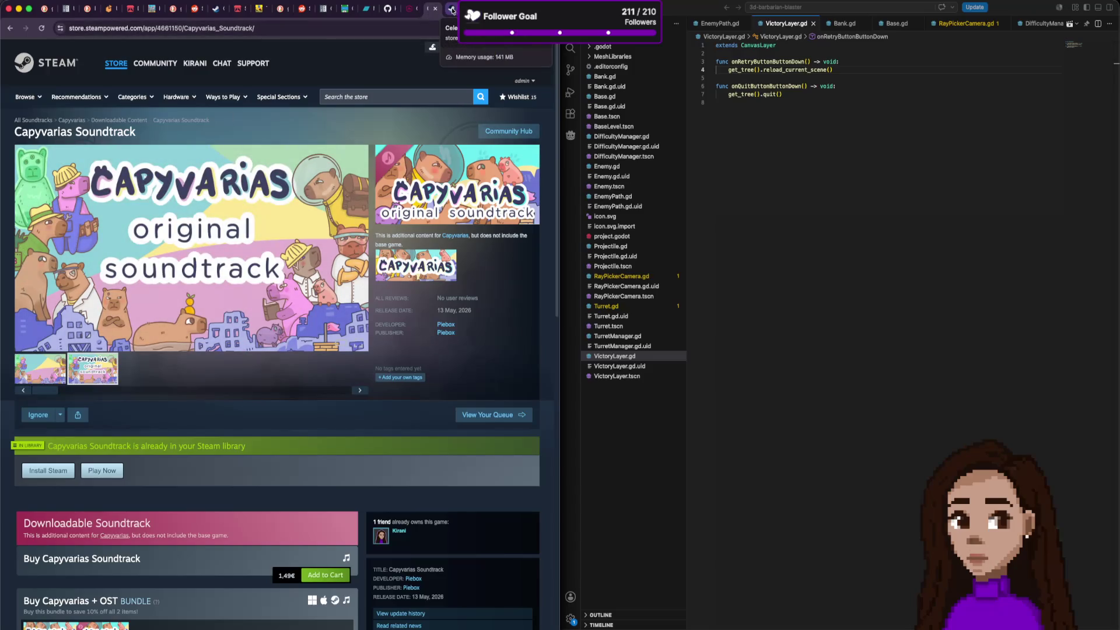
pyautogui.click(452, 10)
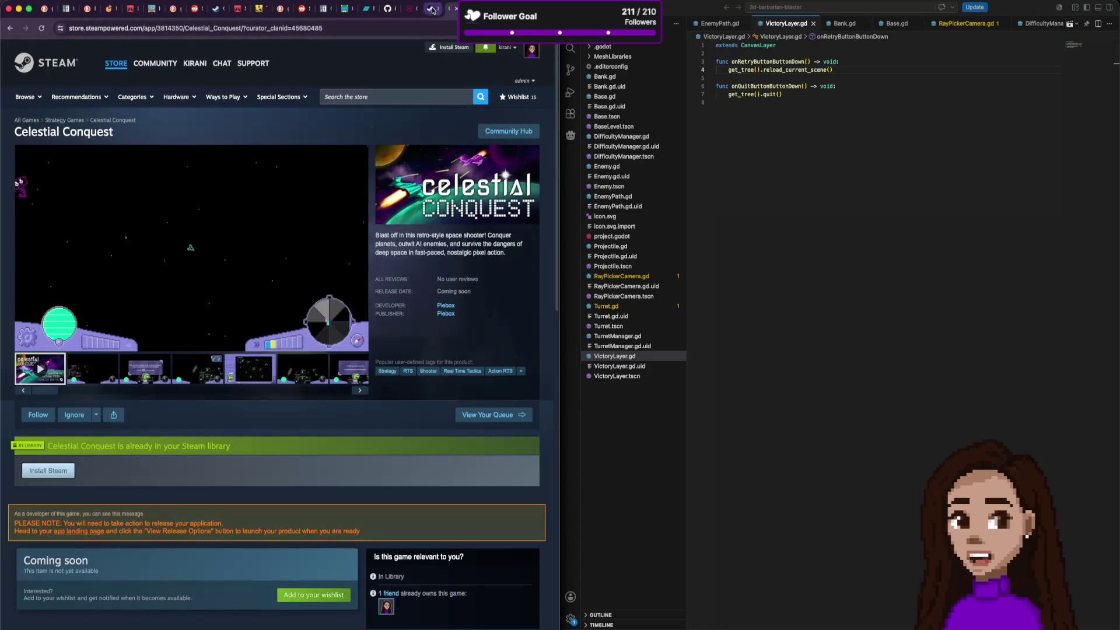
# Step: Revisit the Capyvarias Soundtrack page and accept cookies on the Bandcamp artist page
pyautogui.click(431, 9)
pyautogui.click(367, 9)
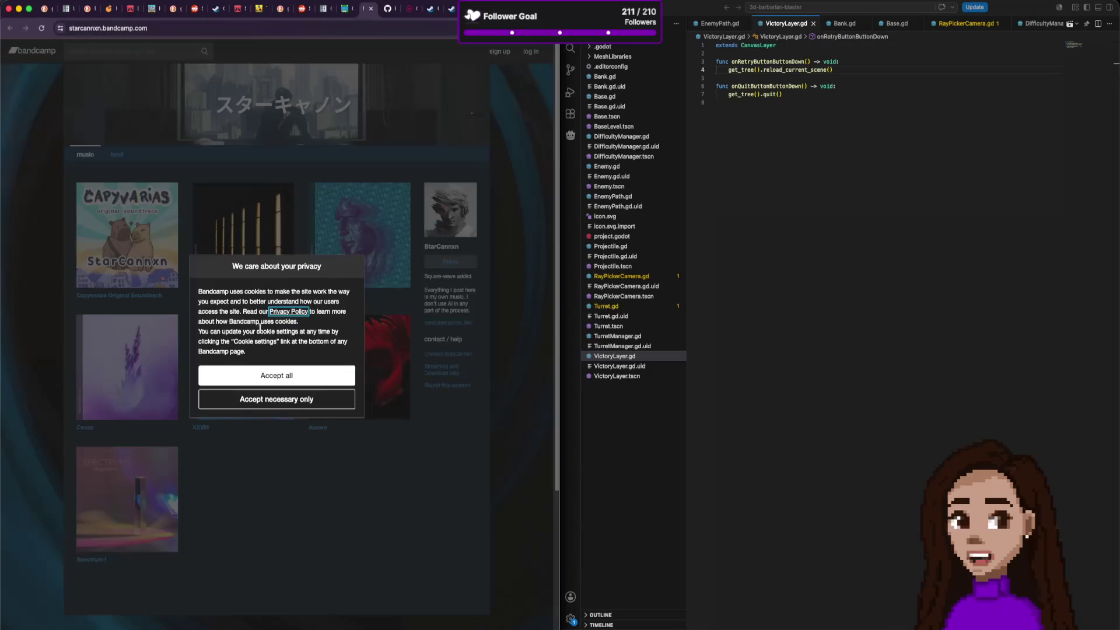
pyautogui.click(293, 379)
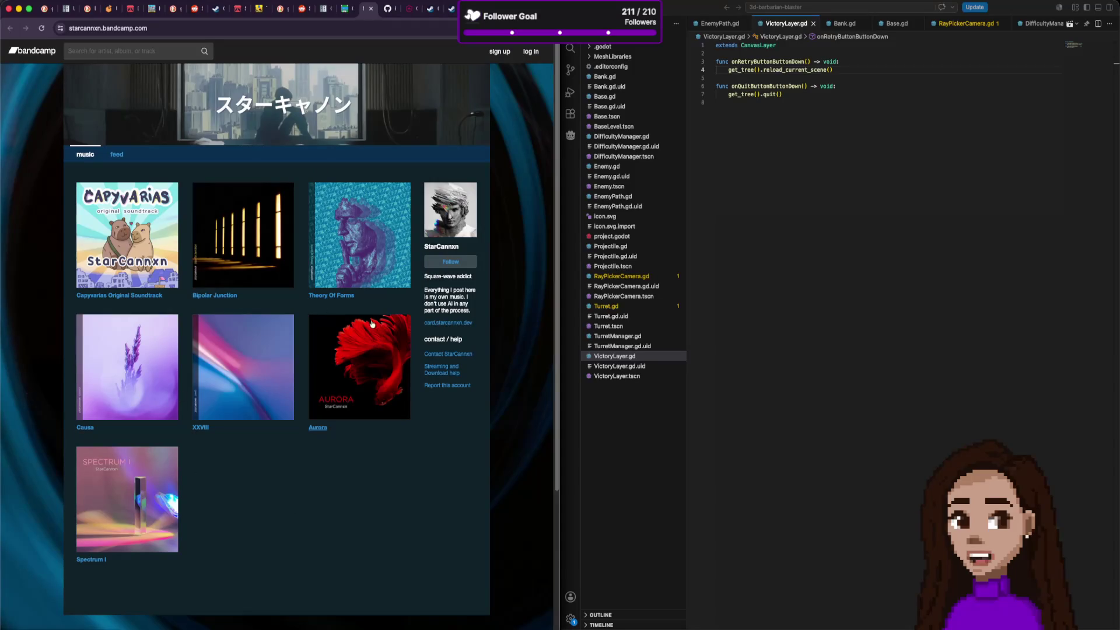
# Step: Look over the itch.io Connect page's credits, then return to the Godot editor
pyautogui.click(344, 10)
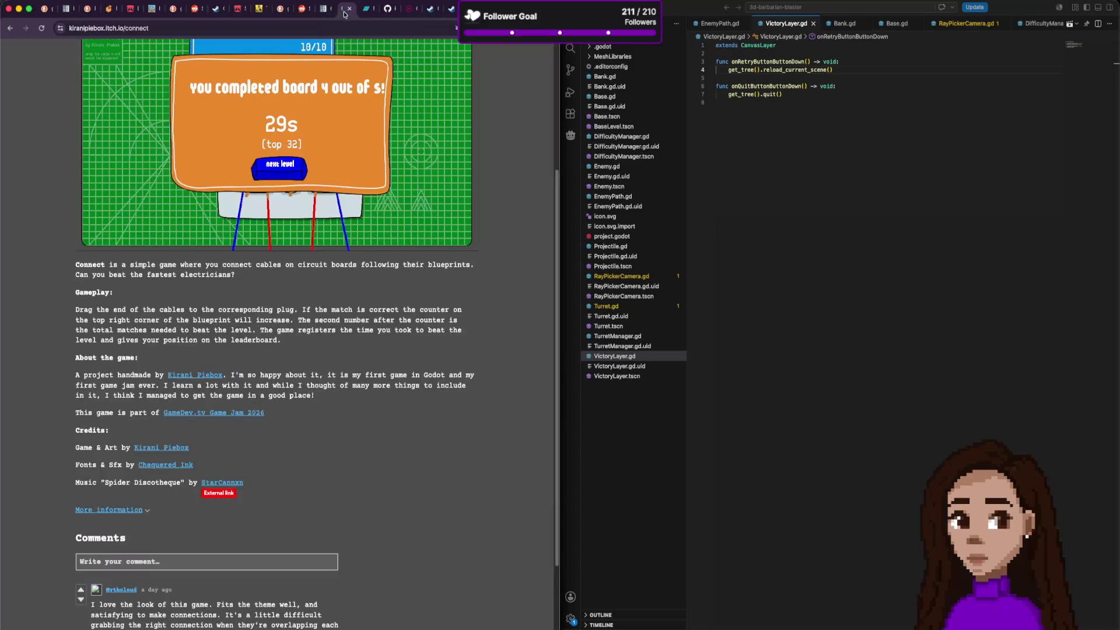
pyautogui.scroll(5, 341, 432)
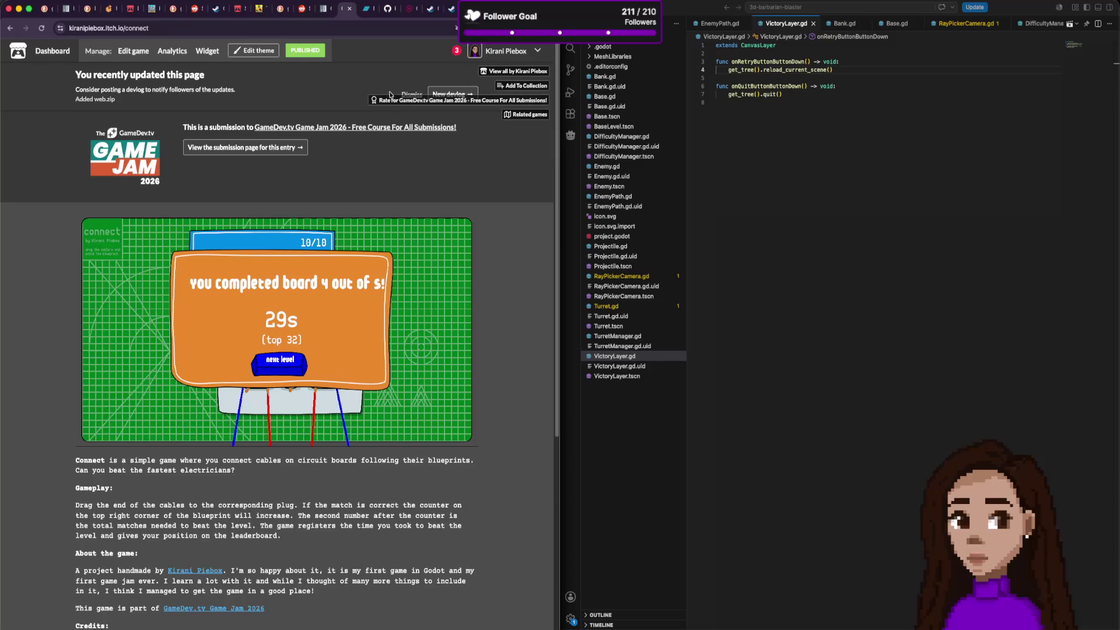
pyautogui.click(365, 11)
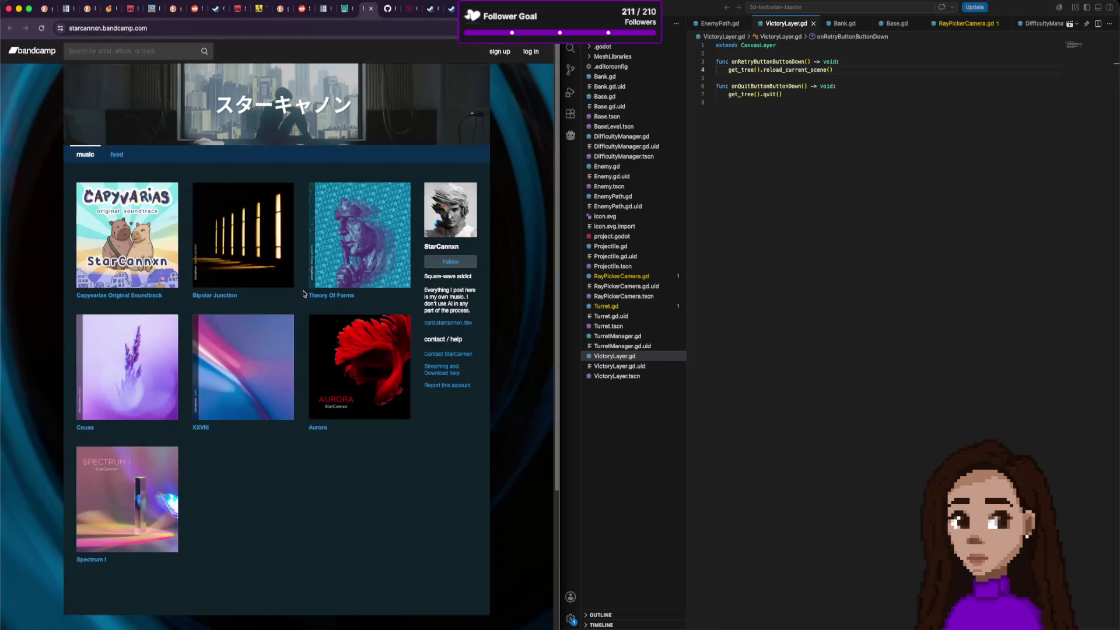
pyautogui.click(345, 9)
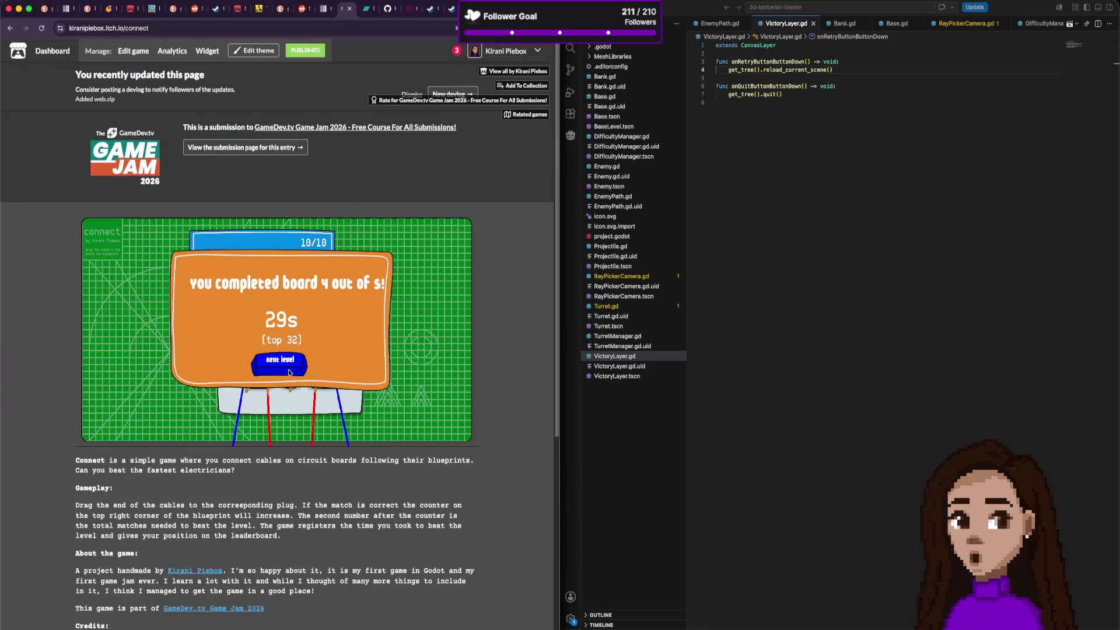
pyautogui.scroll(-5, 292, 467)
pyautogui.moveTo(84, 490); pyautogui.dragTo(239, 492)
pyautogui.click(372, 492)
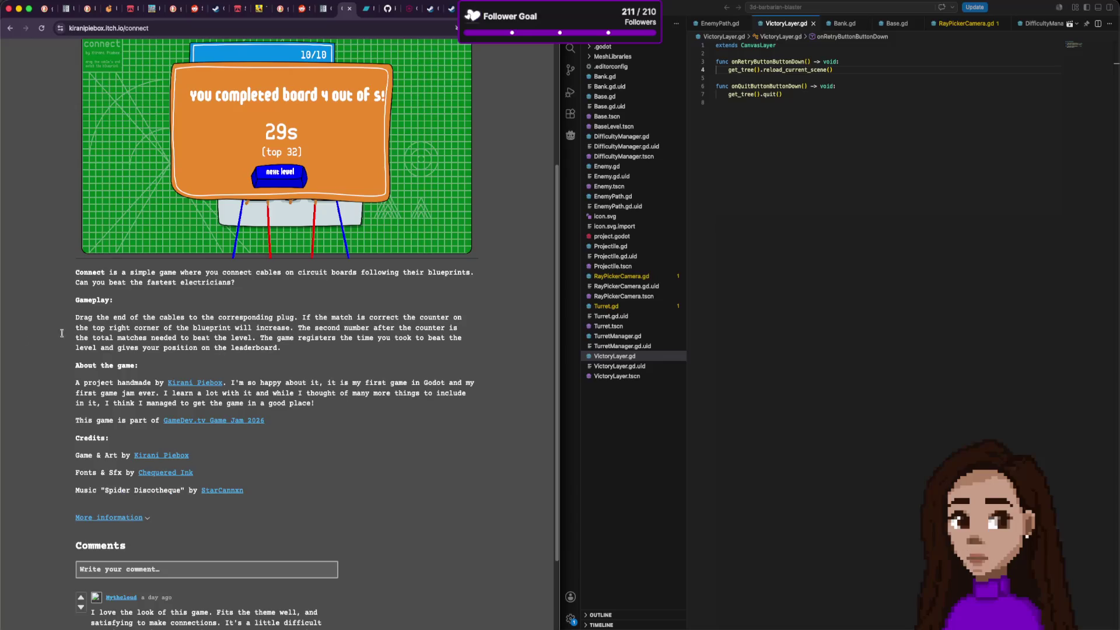
pyautogui.press('super+Tab')
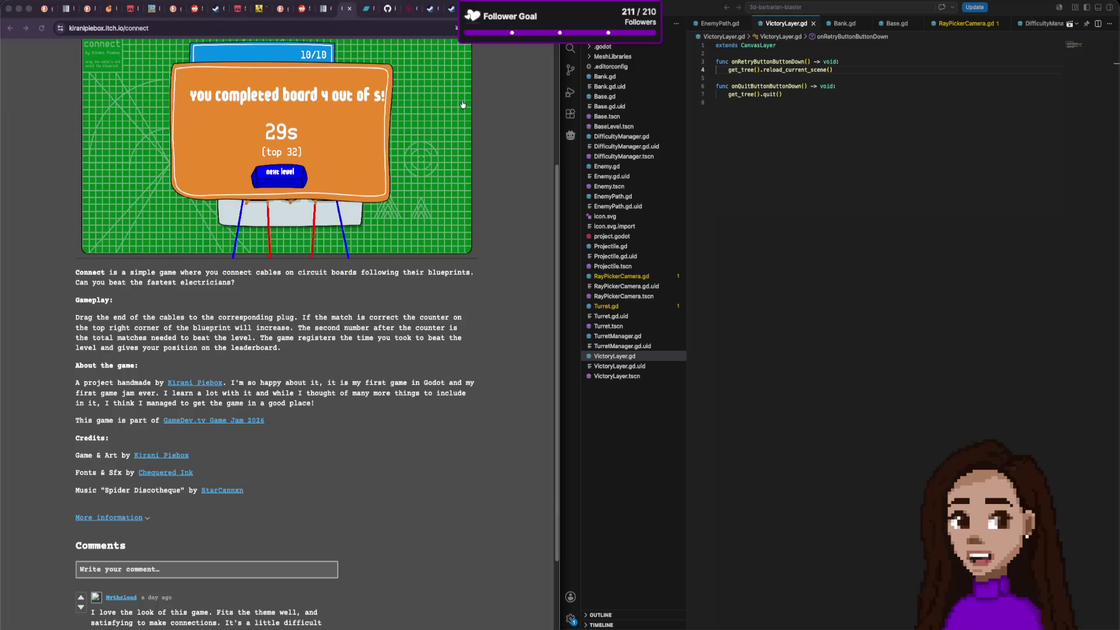
pyautogui.press('super+Tab')
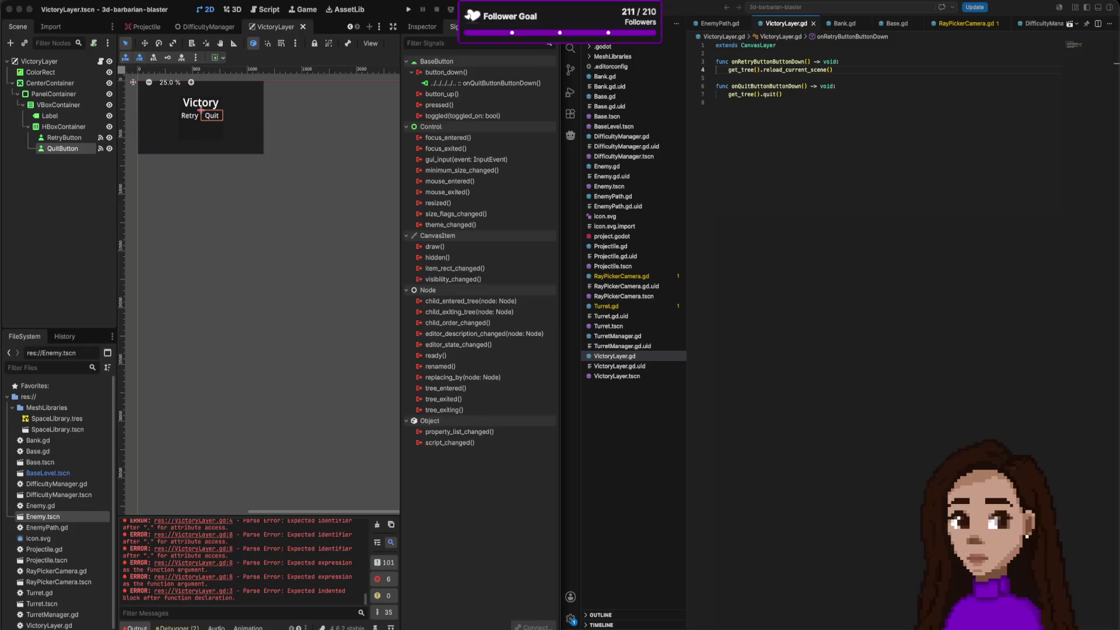
# Step: Remove line 4's indentation in VictoryLayer.gd and dismiss the resulting error details
pyautogui.click(767, 102)
pyautogui.click(730, 66)
pyautogui.moveTo(717, 55); pyautogui.dragTo(749, 106)
pyautogui.click(749, 105)
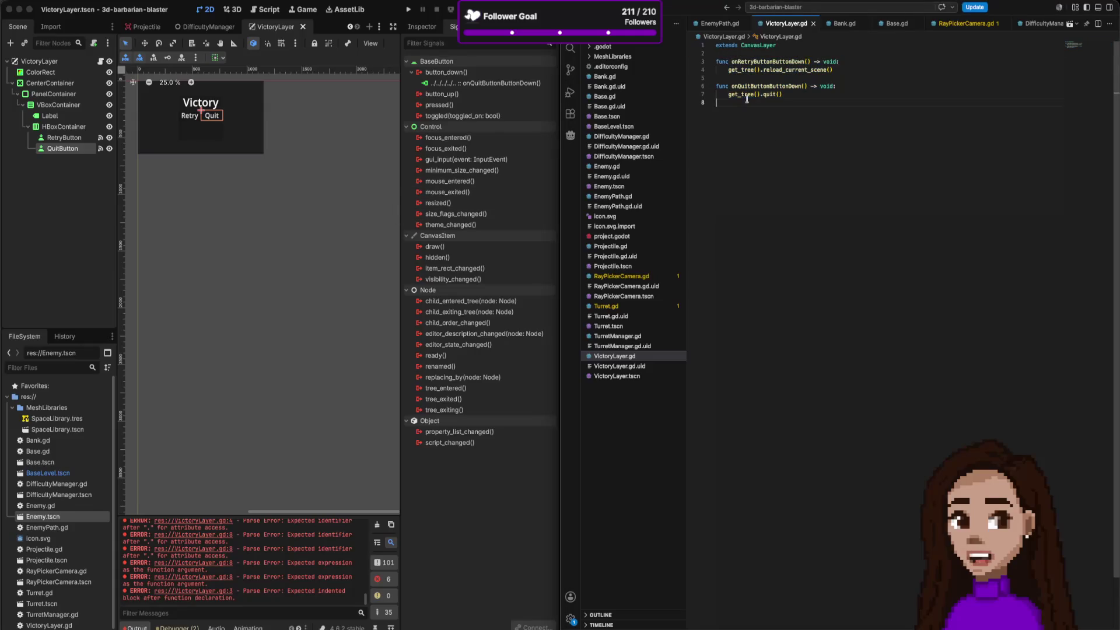
pyautogui.click(727, 70)
pyautogui.press('BackSpace')
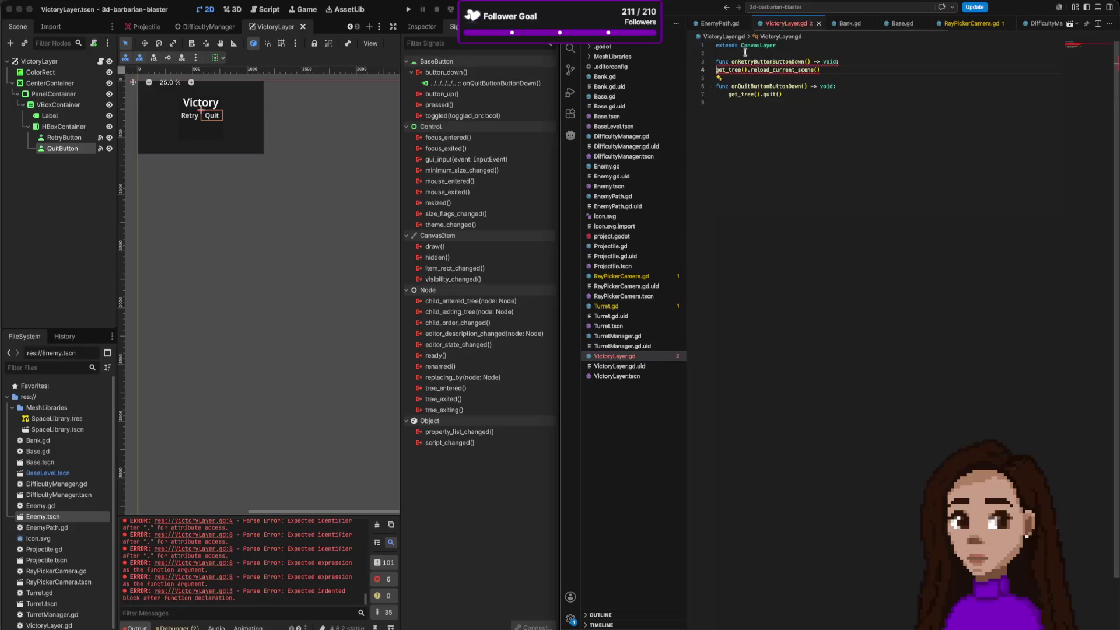
pyautogui.moveTo(774, 71)
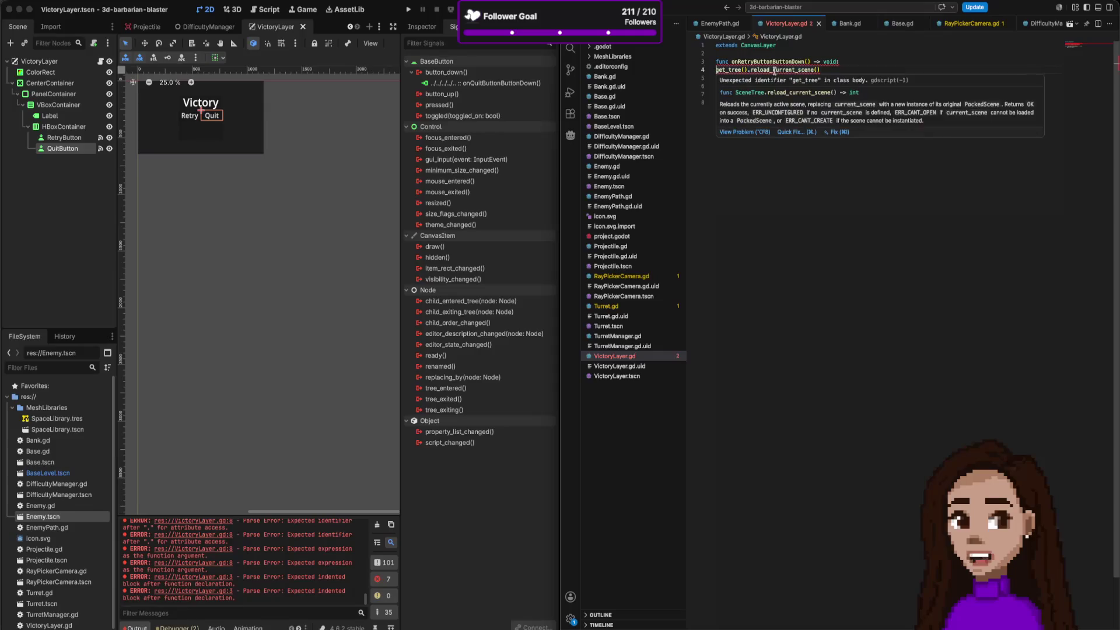
pyautogui.click(830, 70)
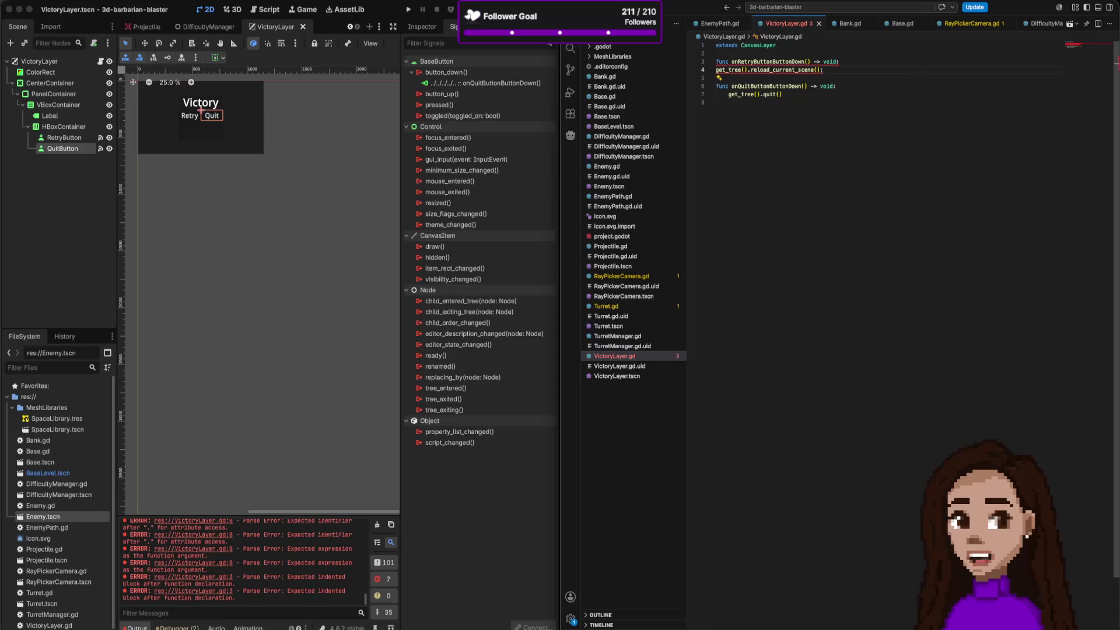
# Step: Indent line 4, get_tree().reload_current_scene(), under the retry function
pyautogui.moveTo(831, 70); pyautogui.dragTo(717, 70)
pyautogui.press('Tab')
pyautogui.click(719, 78)
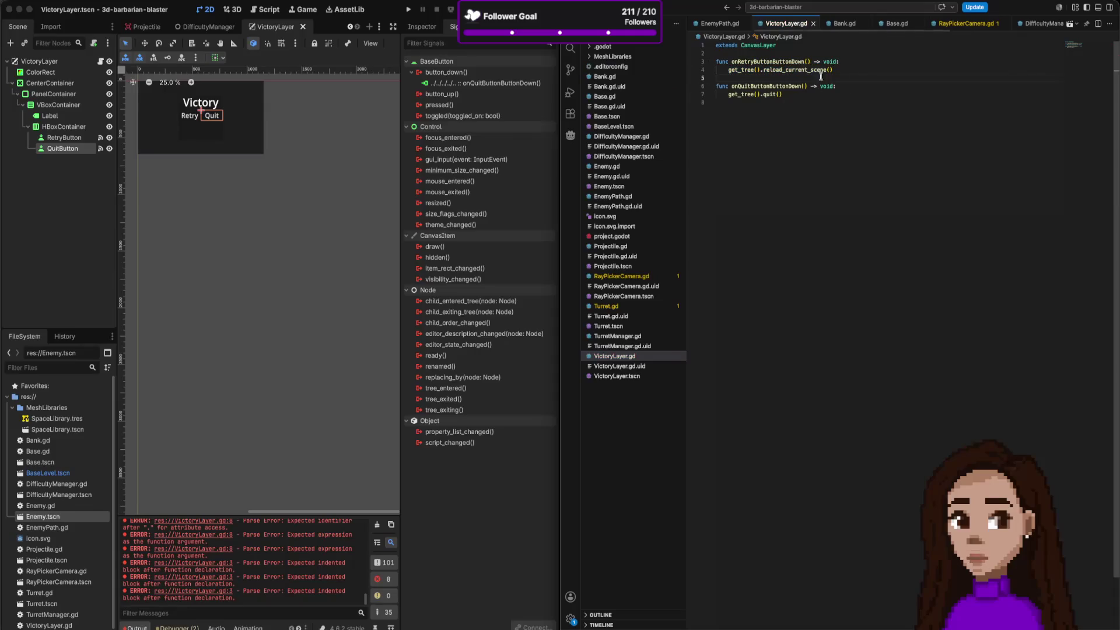
pyautogui.scroll(-1, 763, 109)
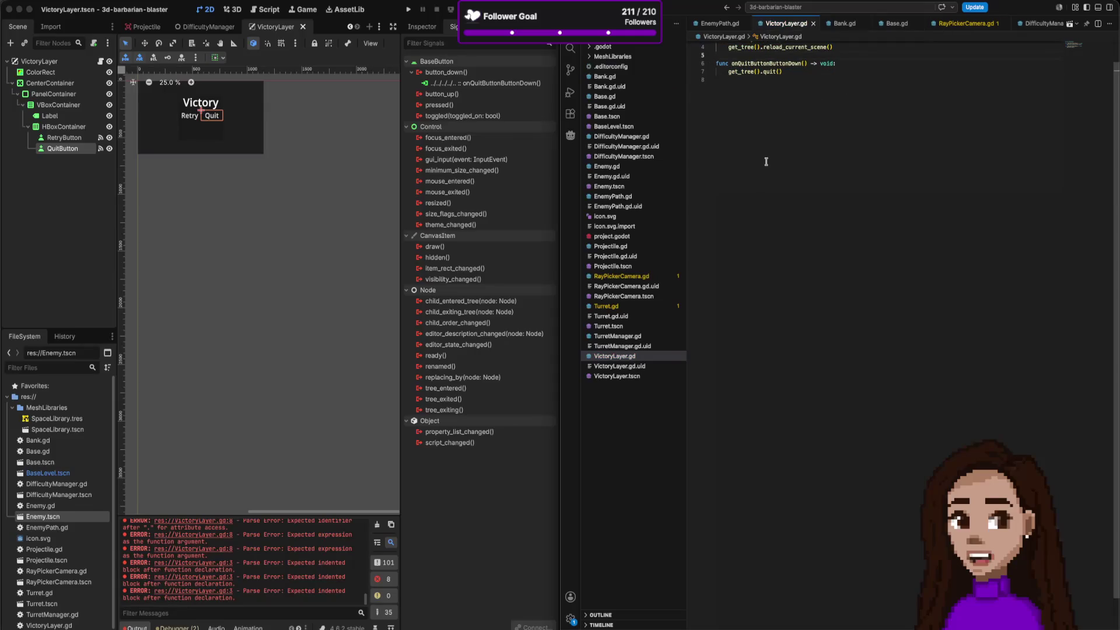
pyautogui.scroll(1, 766, 162)
# Step: Outdent and re-indent line 4 so it sits inside onRetryButtonButtonDown
pyautogui.click(728, 70)
pyautogui.press('BackSpace')
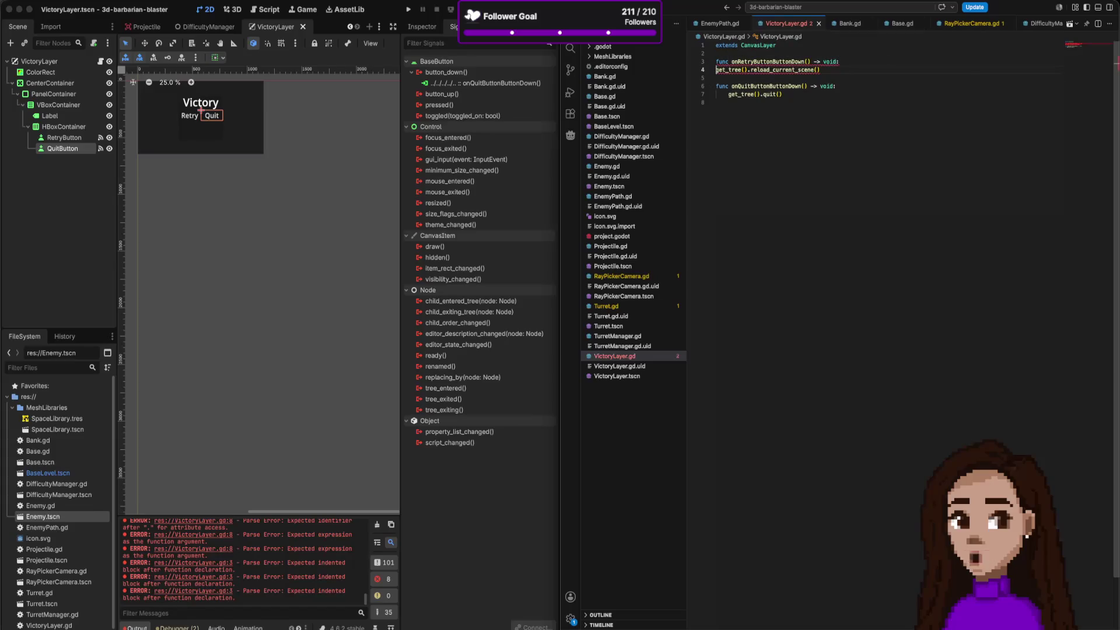
pyautogui.moveTo(803, 68)
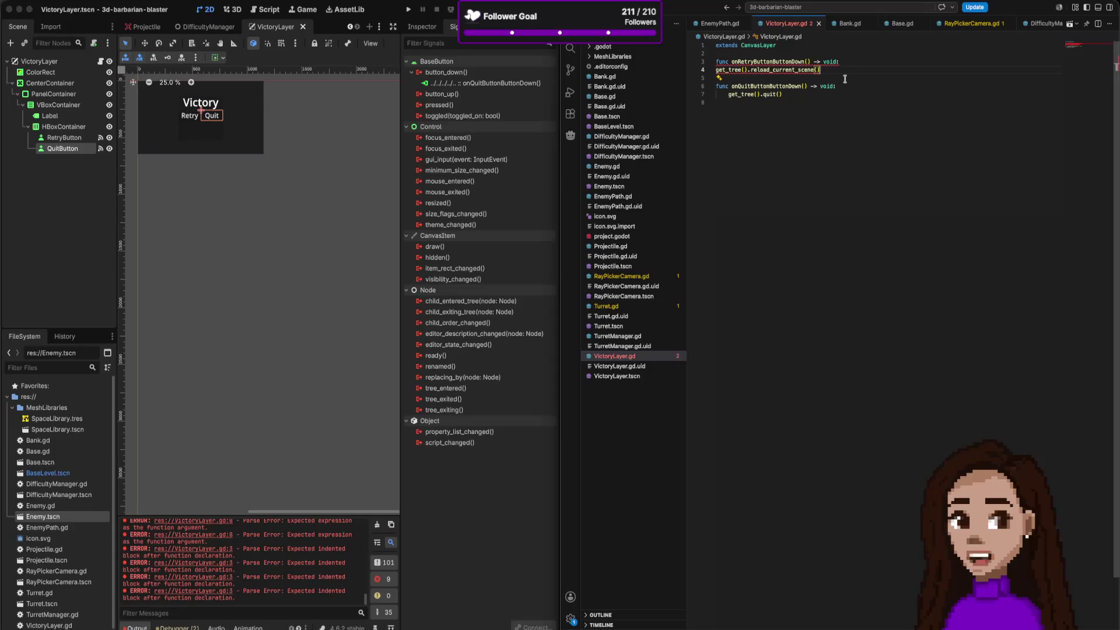
pyautogui.click(792, 62)
pyautogui.click(749, 70)
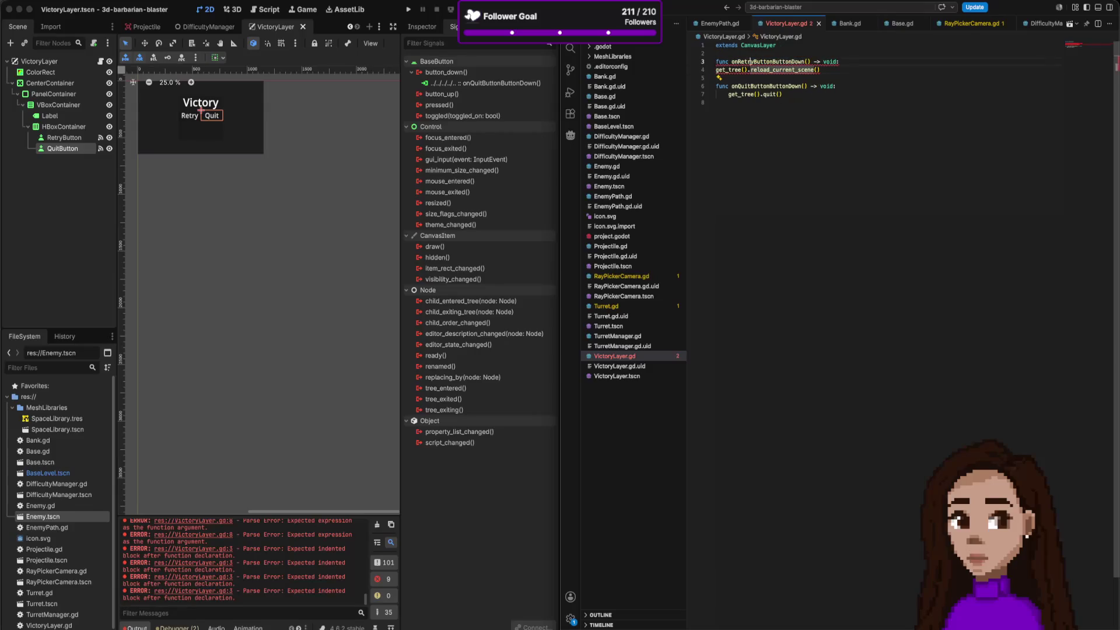
pyautogui.press('Tab')
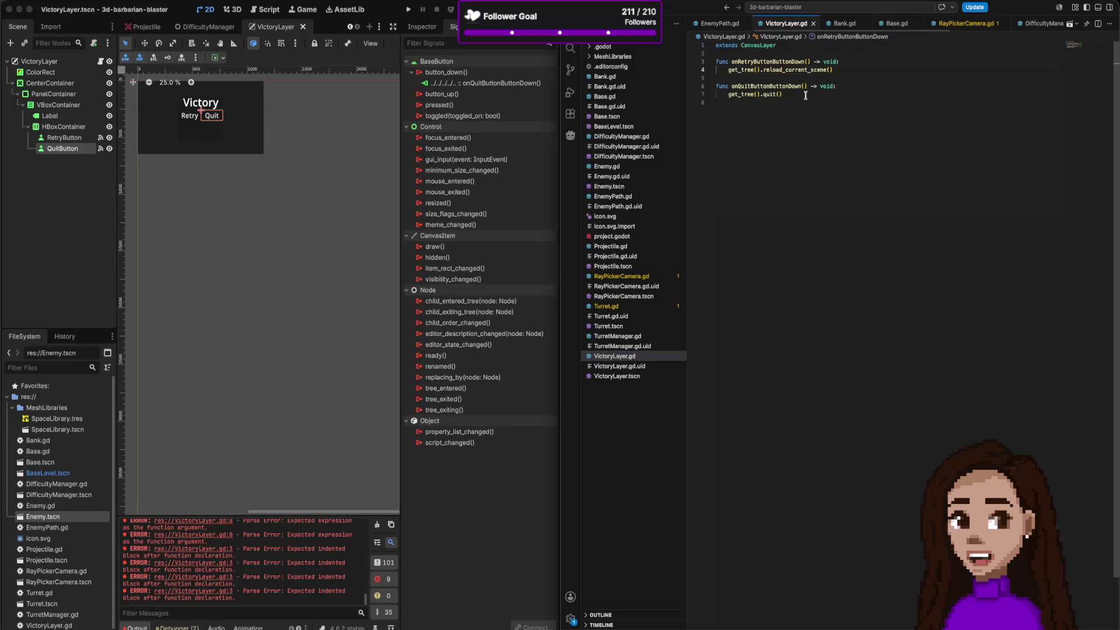
pyautogui.moveTo(736, 61)
pyautogui.mouseDown()
pyautogui.moveTo(805, 63)
pyautogui.moveTo(744, 76)
pyautogui.moveTo(850, 72)
pyautogui.mouseUp()
pyautogui.click(850, 73)
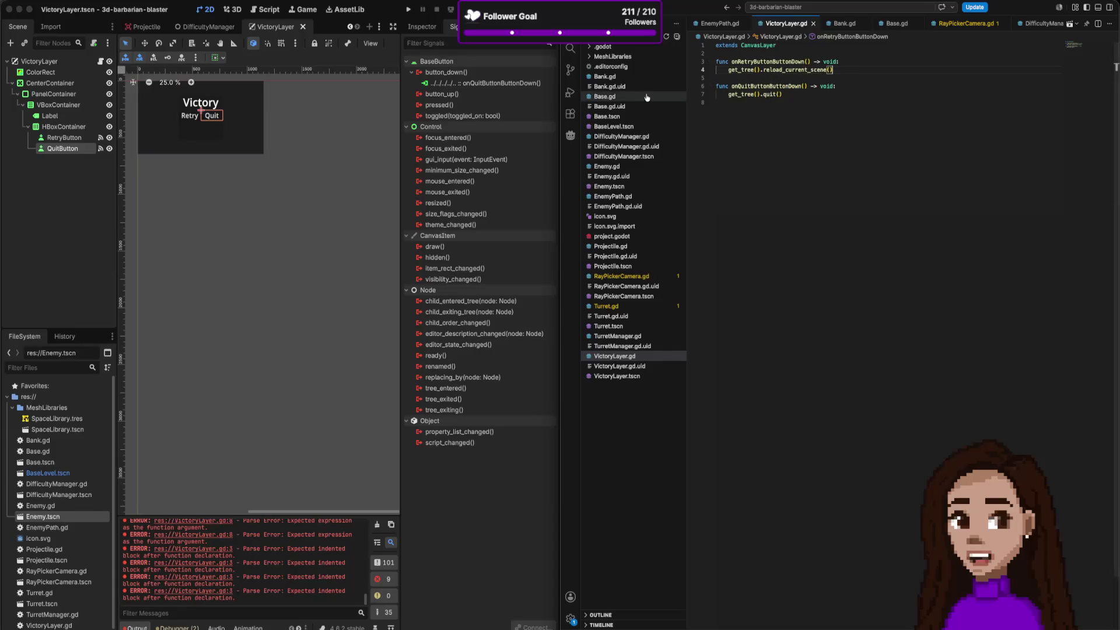
pyautogui.click(743, 70)
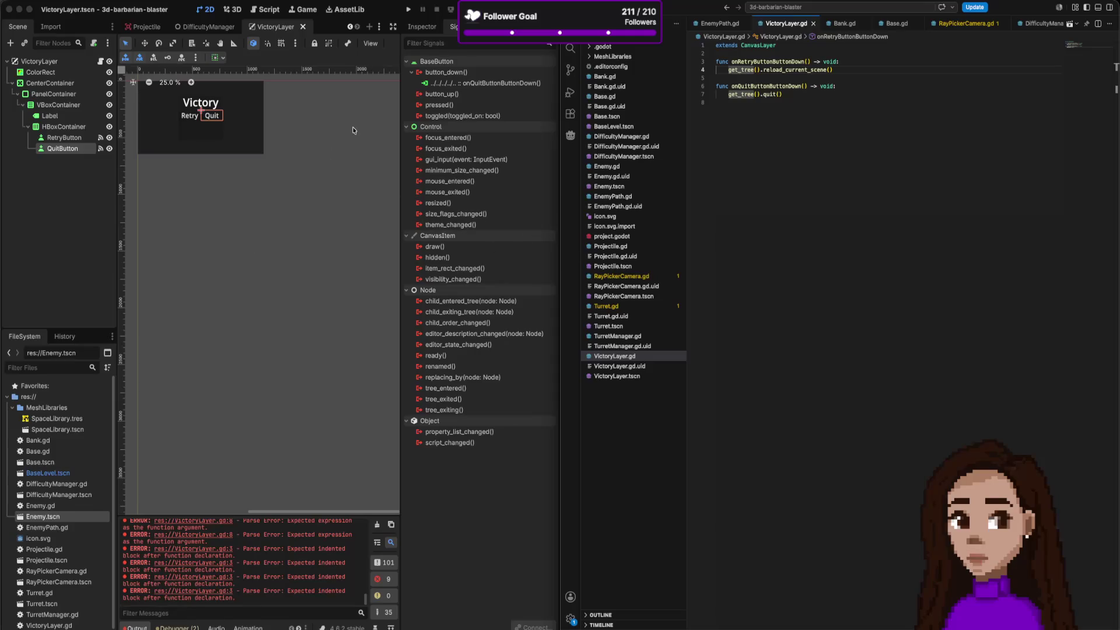
pyautogui.click(65, 202)
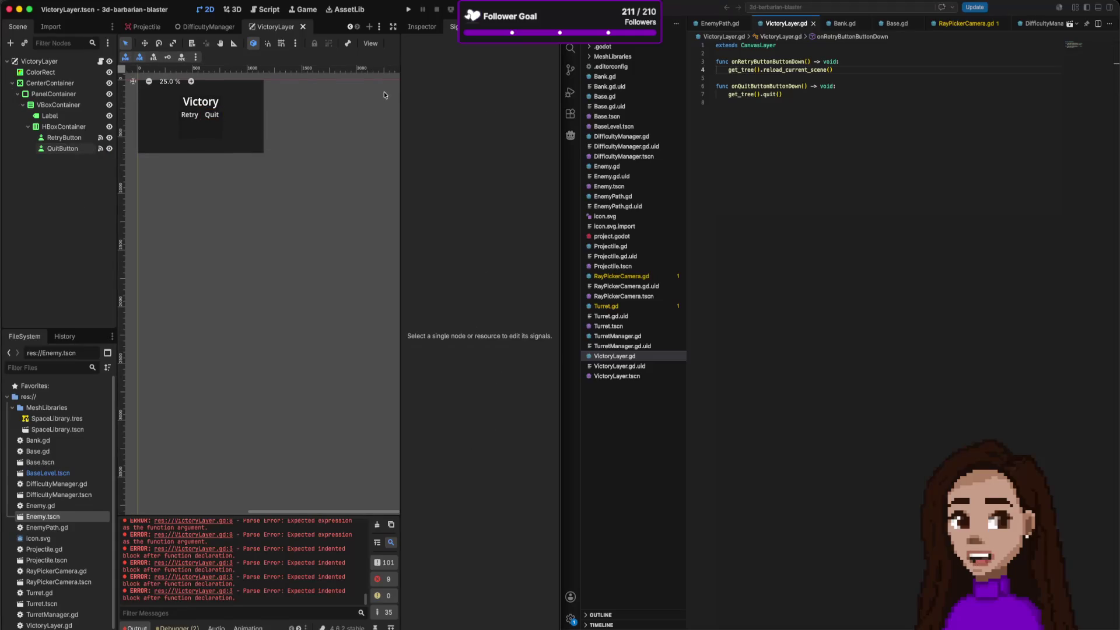
pyautogui.scroll(-1, 369, 180)
pyautogui.click(833, 137)
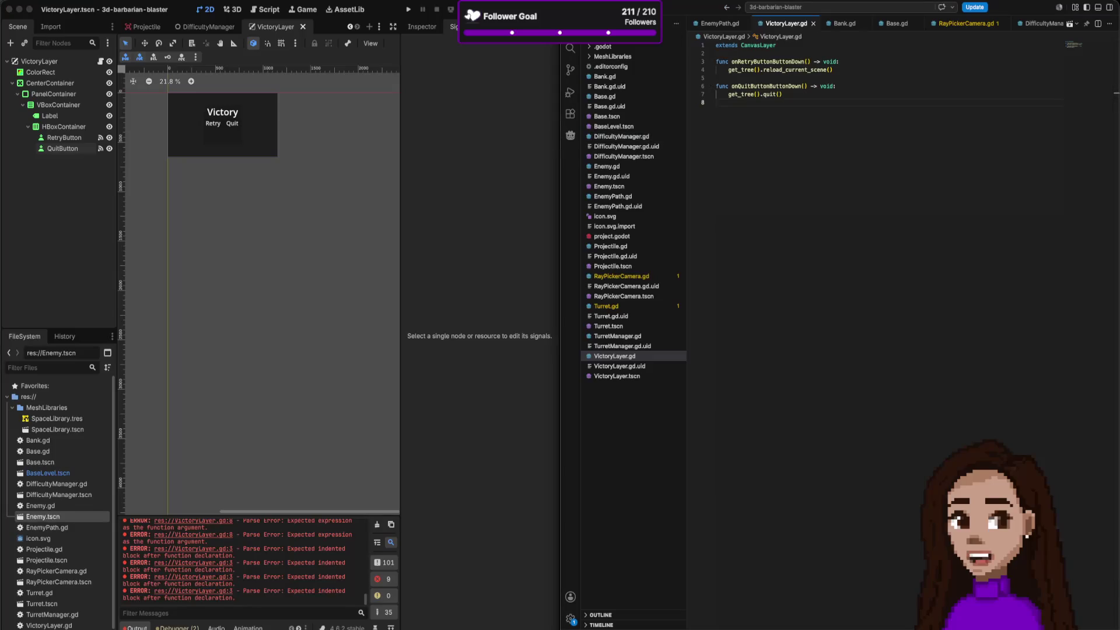
pyautogui.click(339, 35)
pyautogui.click(408, 9)
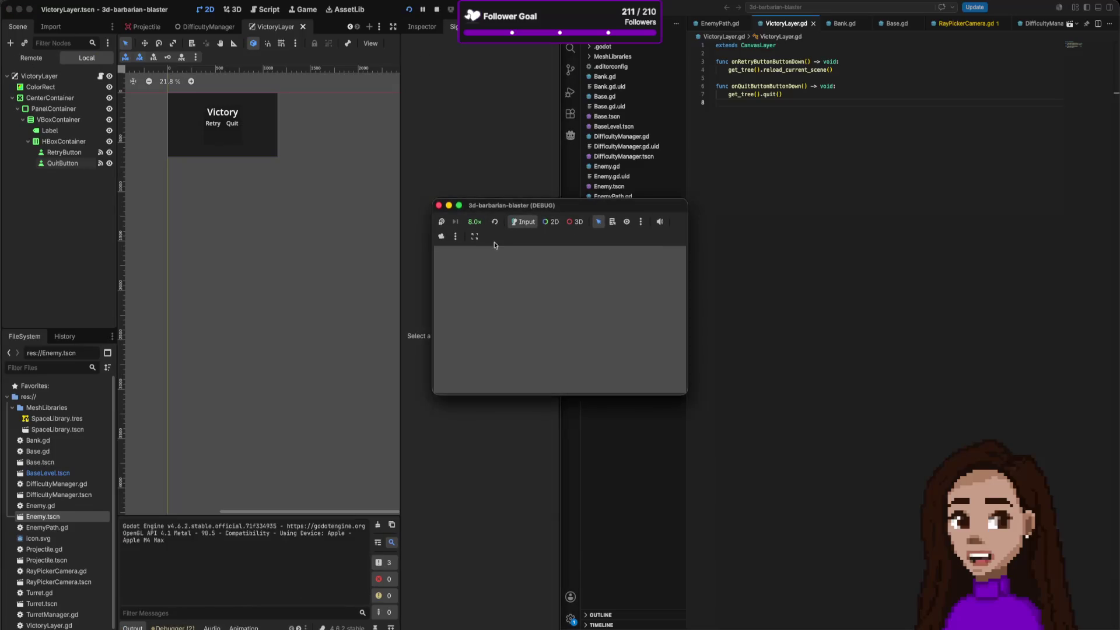
pyautogui.click(475, 222)
pyautogui.click(482, 288)
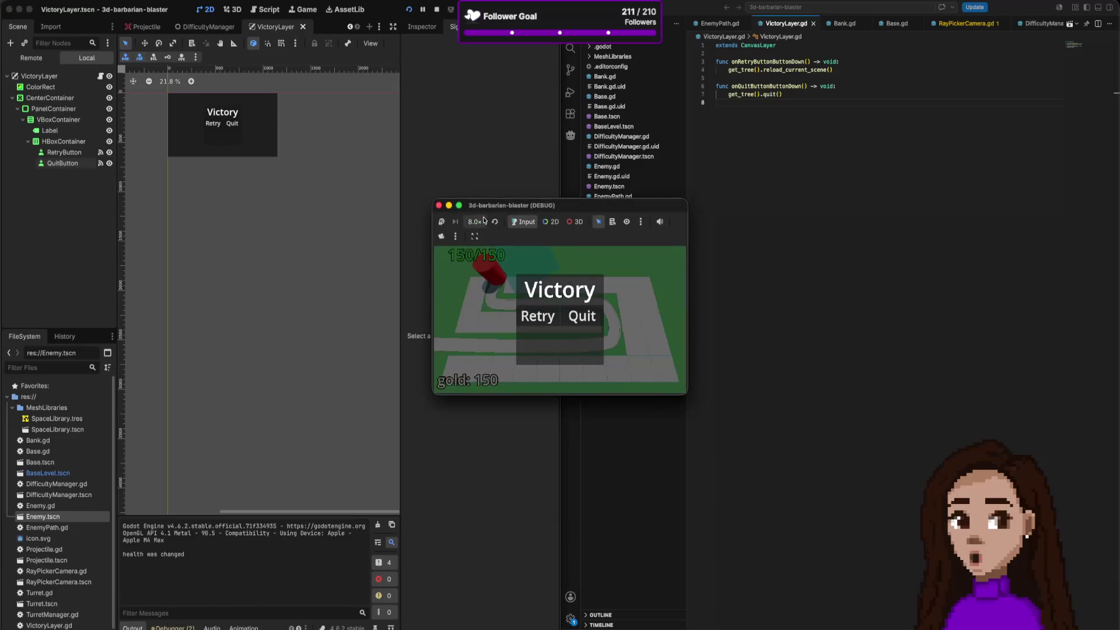
pyautogui.click(581, 316)
pyautogui.click(795, 183)
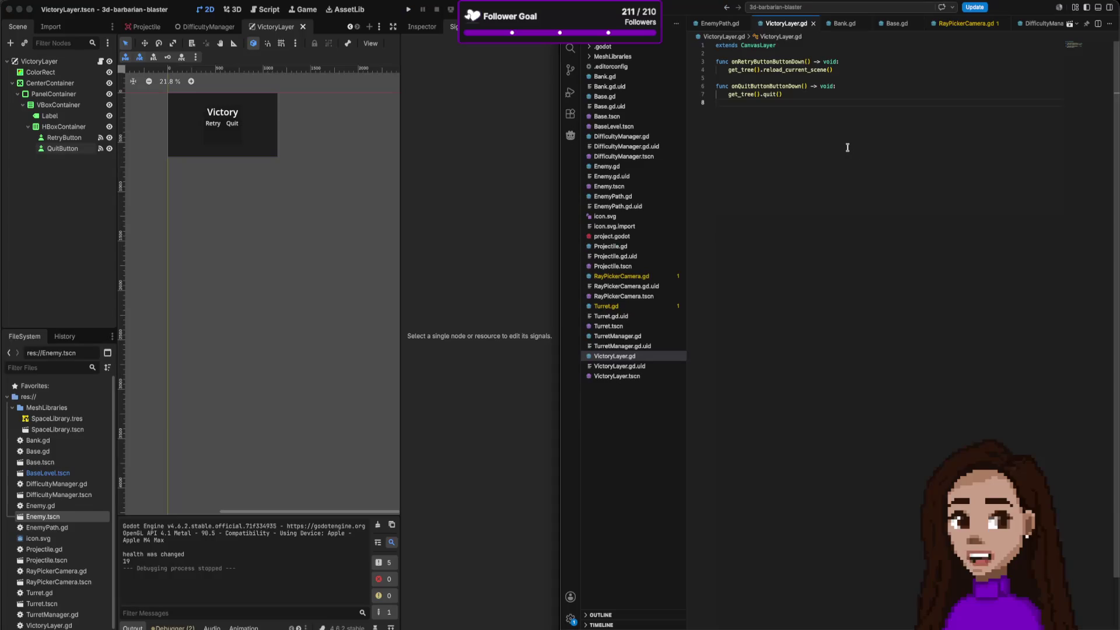
# Step: Add a _ready() function to VictoryLayer.gd that sets visible = false
pyautogui.press('Return')
pyautogui.write('func _r')
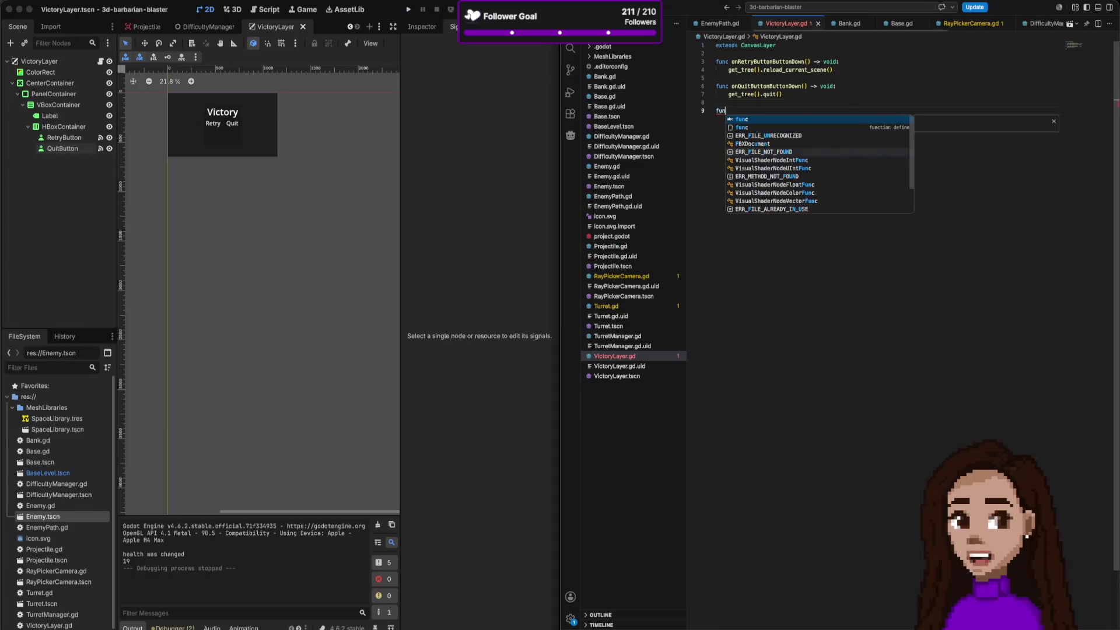
pyautogui.press('Return')
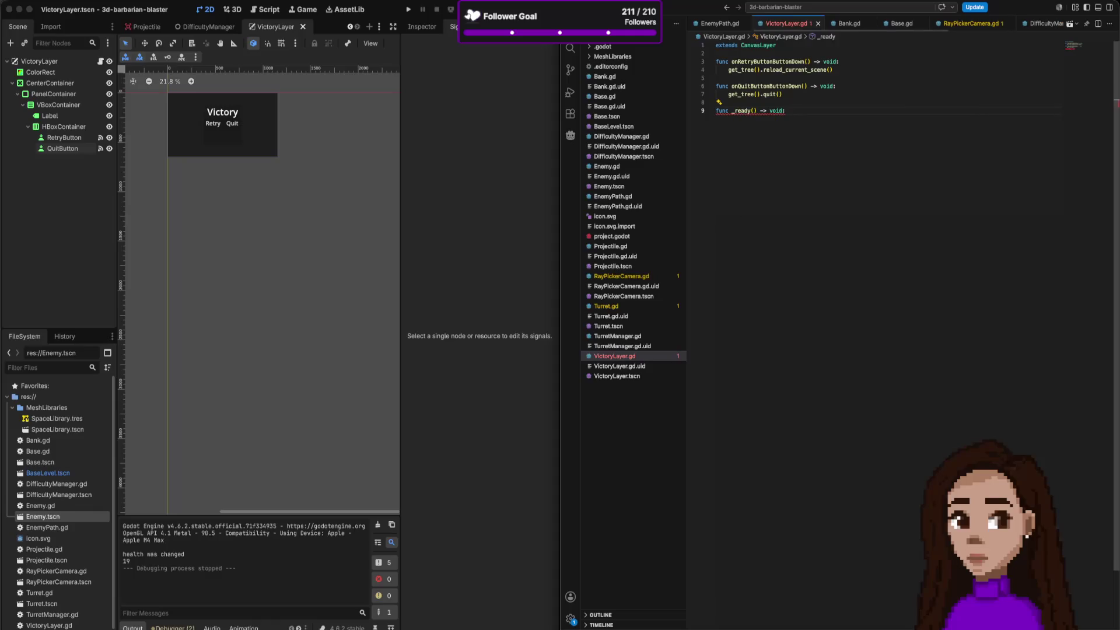
pyautogui.press('Return')
pyautogui.write('vis')
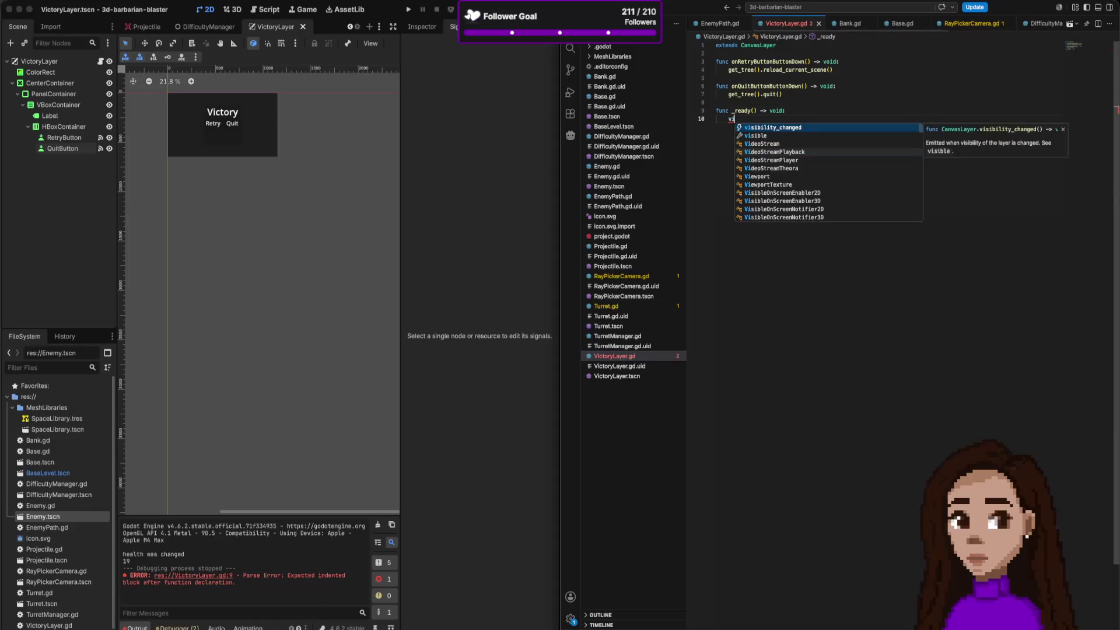
pyautogui.press('Down')
pyautogui.press('Return')
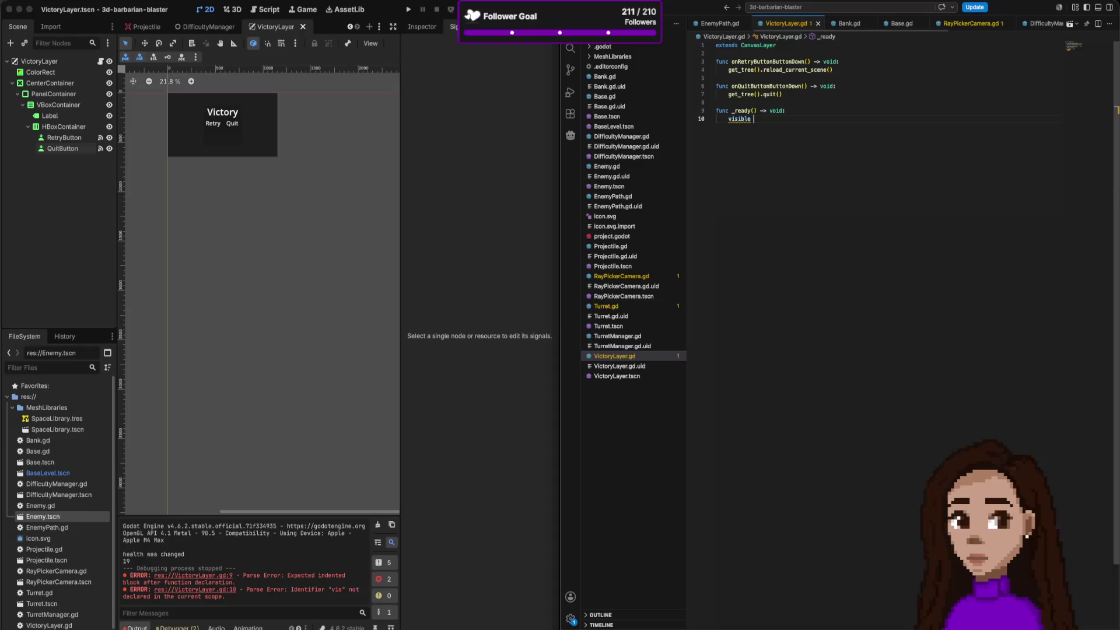
pyautogui.press('BackSpace')
pyautogui.press('BackSpace')
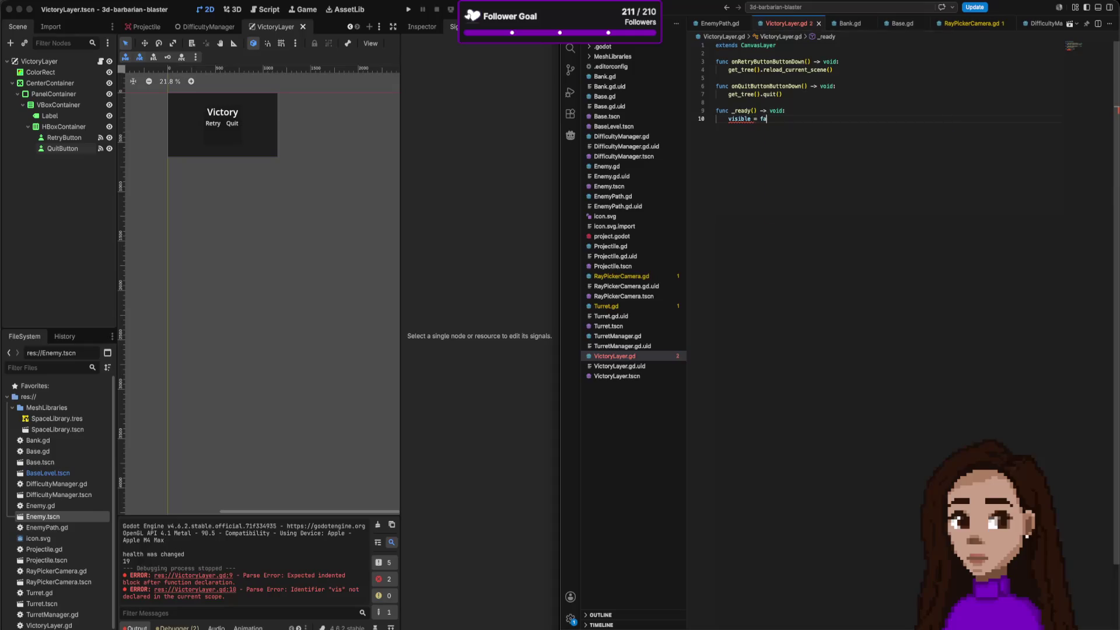
pyautogui.write('= false')
# Step: Test-run the project at 8.0x game speed, then stop it
pyautogui.press('F5')
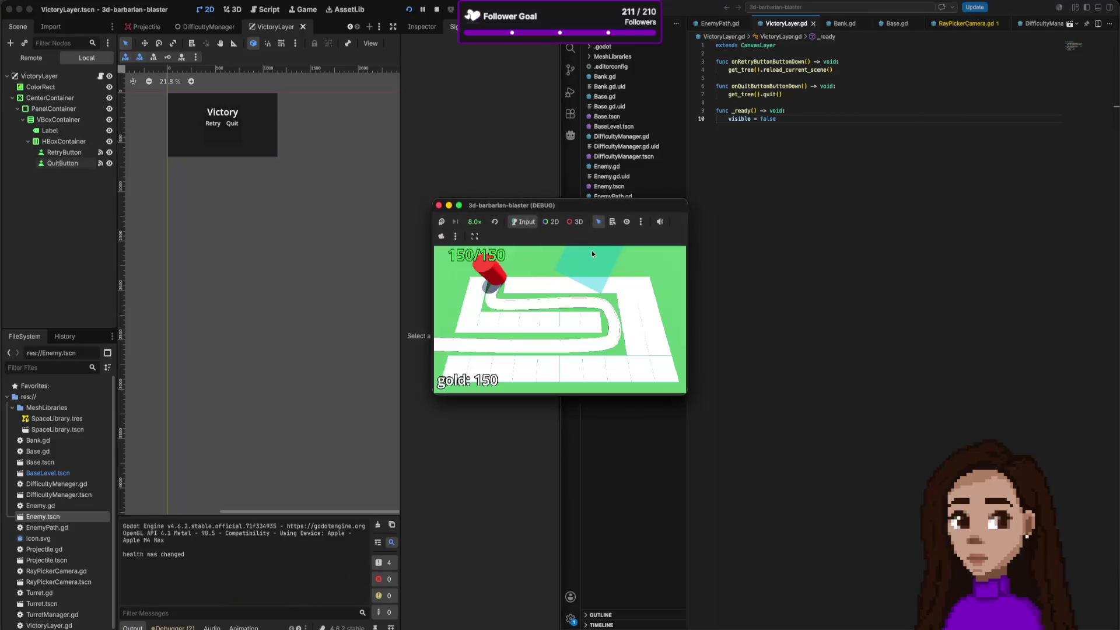
pyautogui.click(475, 222)
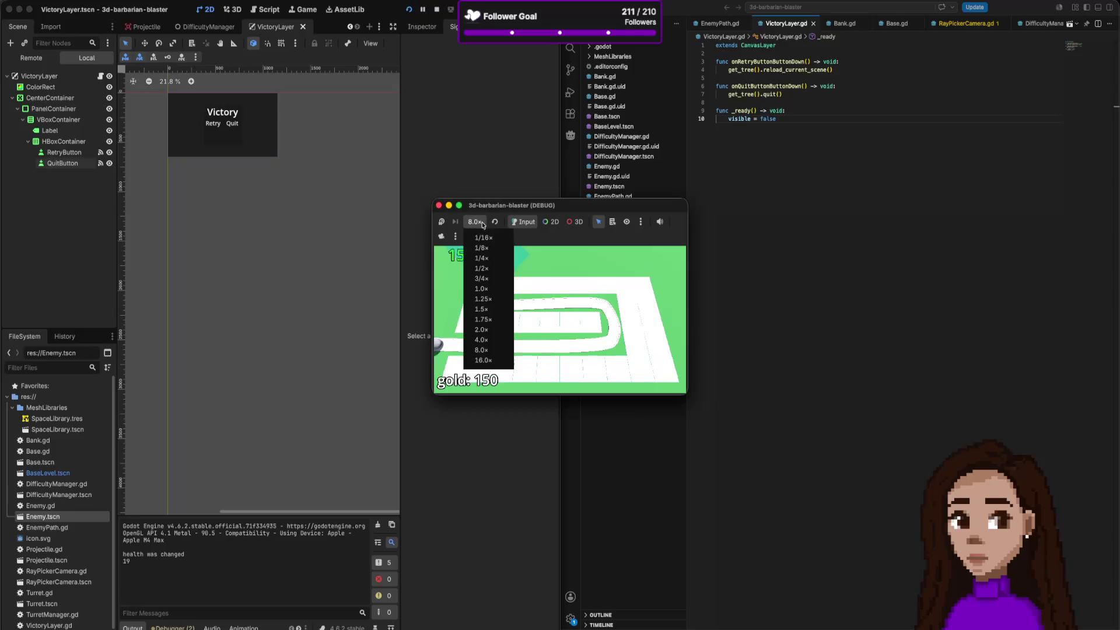
pyautogui.click(467, 352)
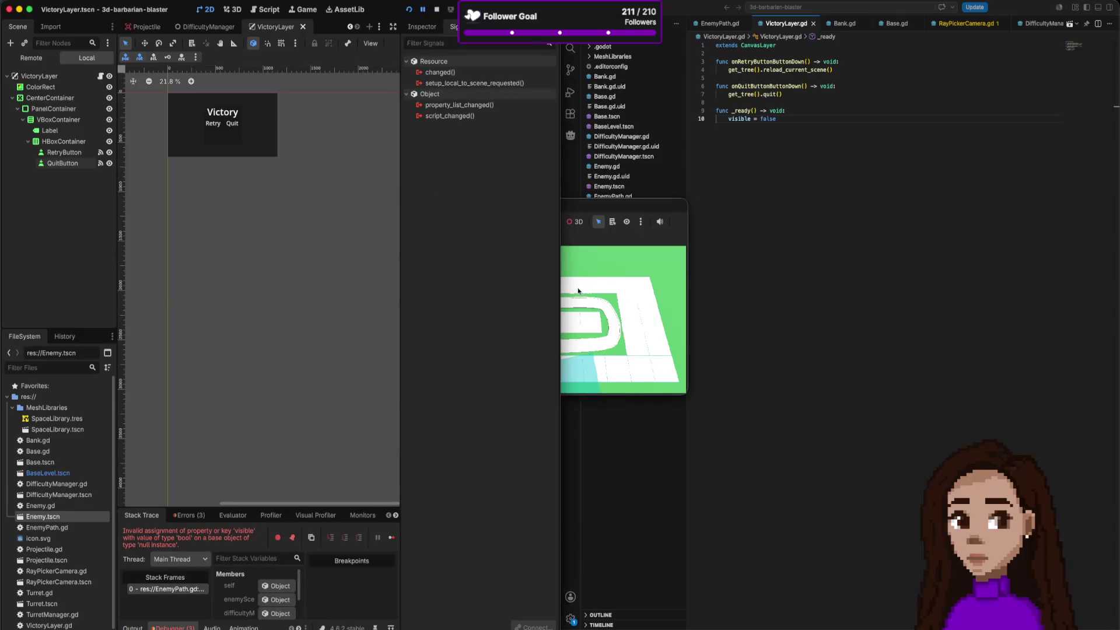
pyautogui.click(641, 238)
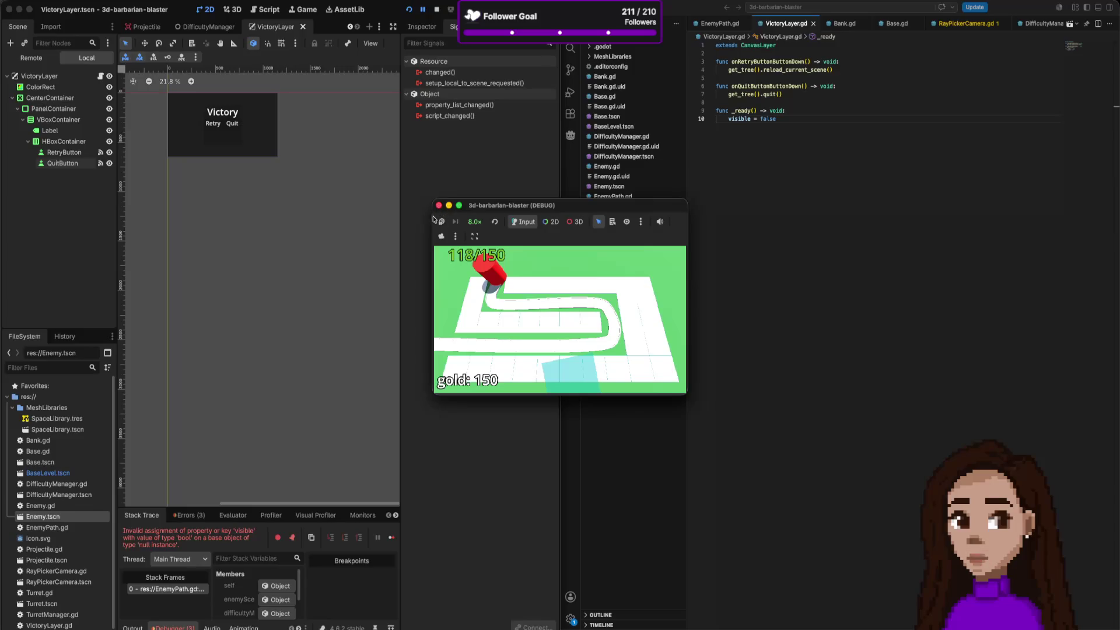
pyautogui.click(174, 592)
pyautogui.click(438, 206)
# Step: Comment out the _ready() lines and hide VictoryLayer in the saved Victory scene
pyautogui.moveTo(760, 111); pyautogui.dragTo(769, 122)
pyautogui.press('super+slash')
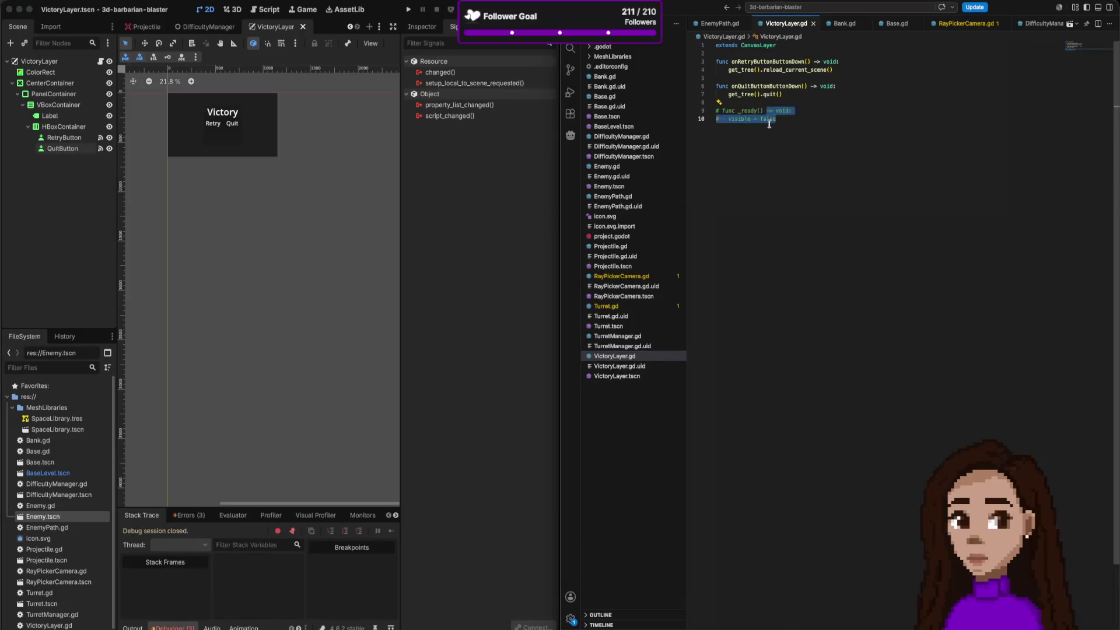
pyautogui.click(784, 175)
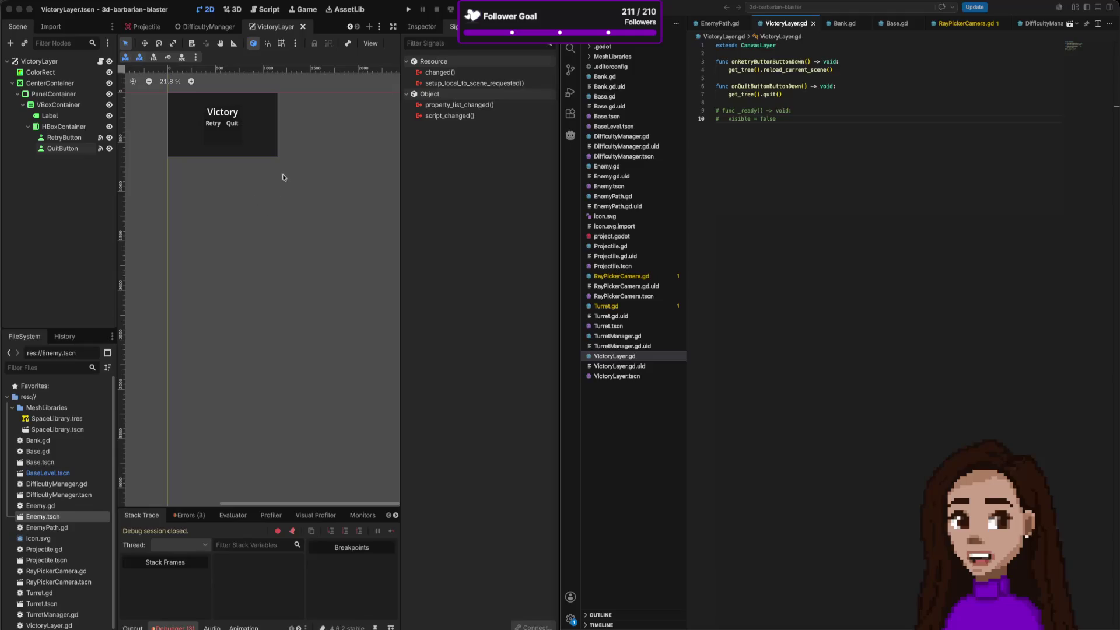
pyautogui.click(110, 61)
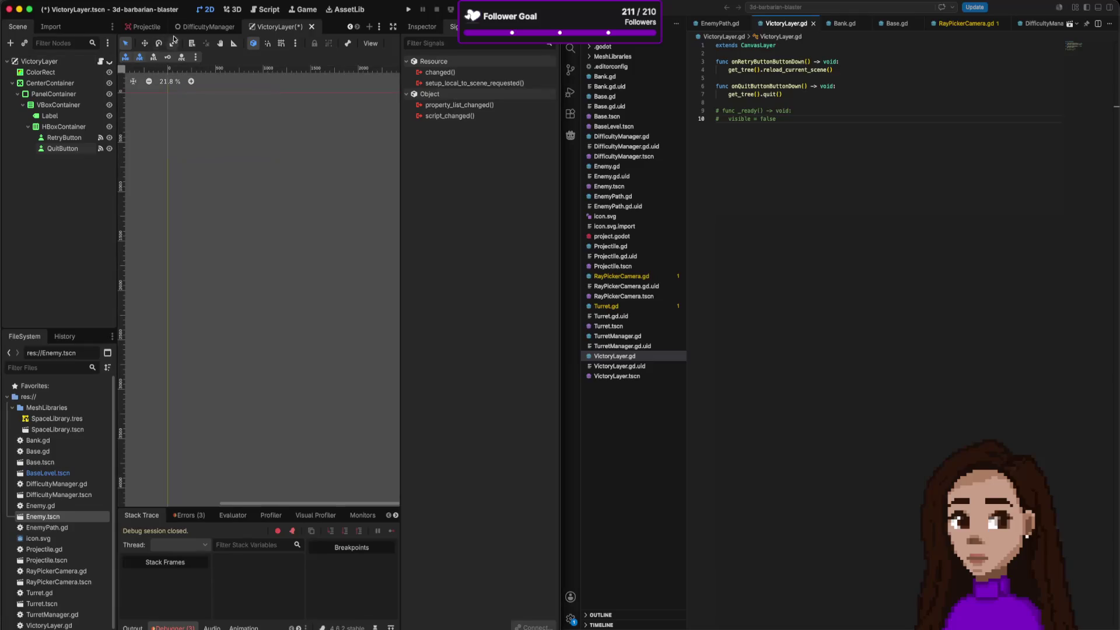
pyautogui.press('super+s')
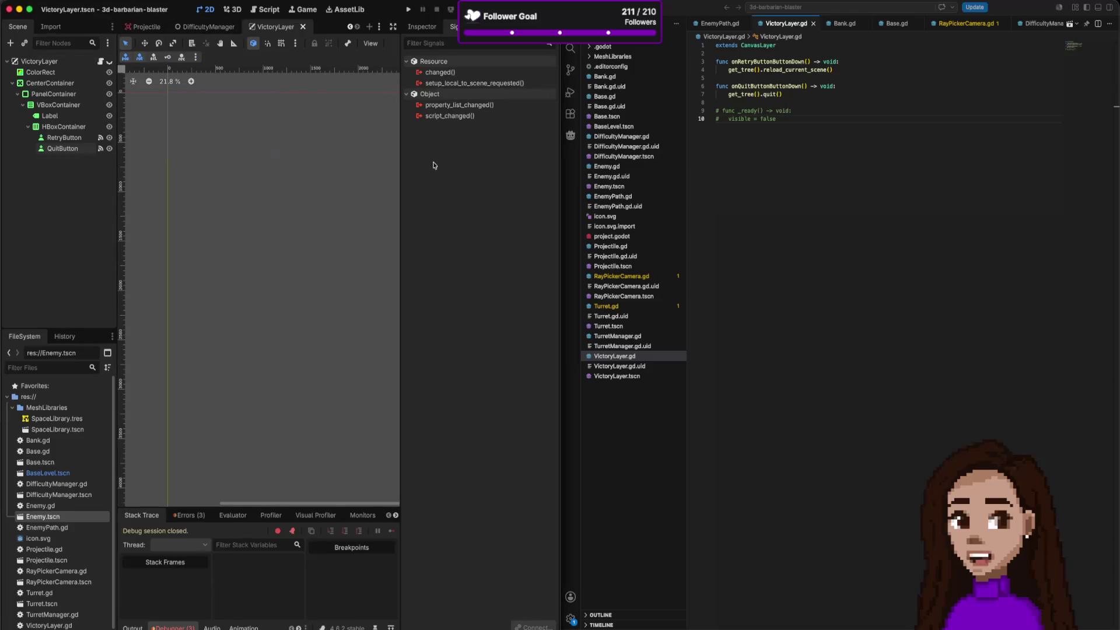
# Step: Run the project again at a fast game speed, then stop it
pyautogui.click(408, 11)
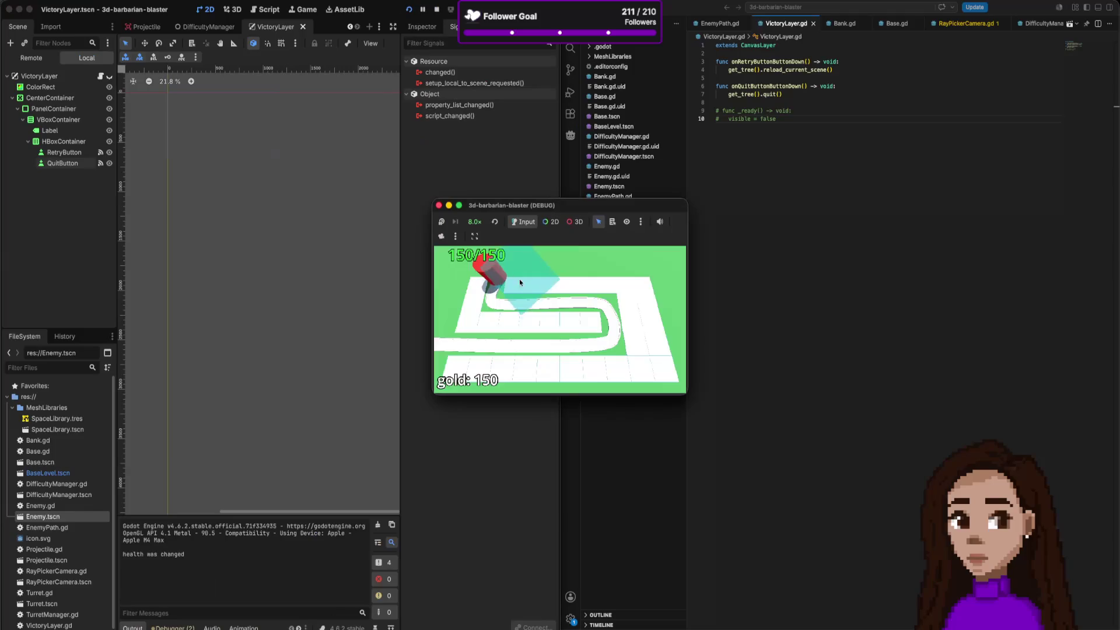
pyautogui.click(477, 221)
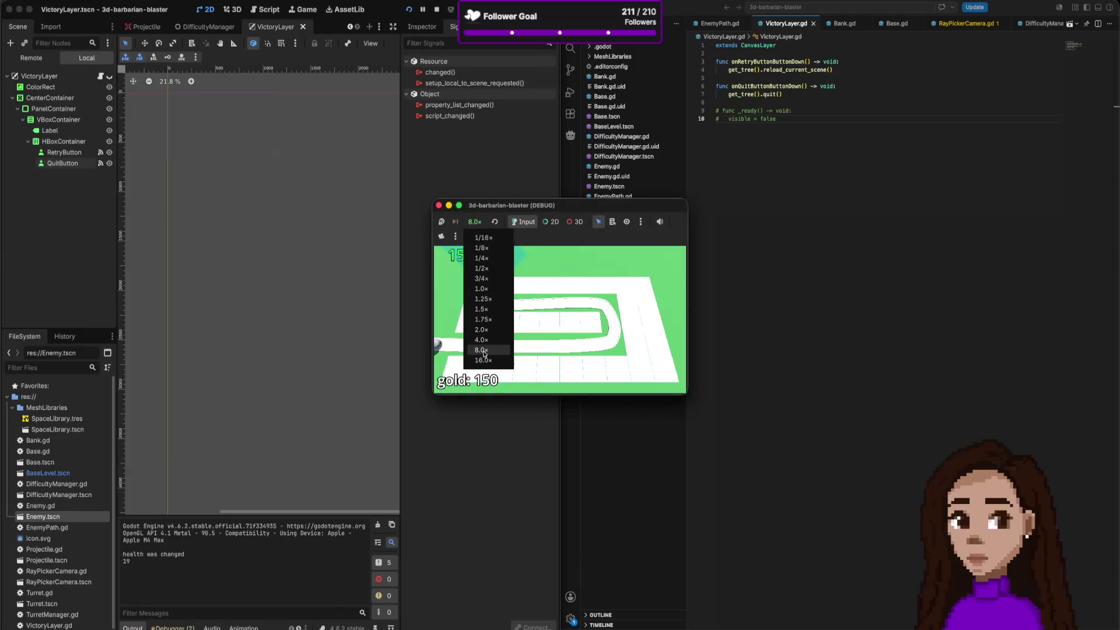
pyautogui.click(479, 350)
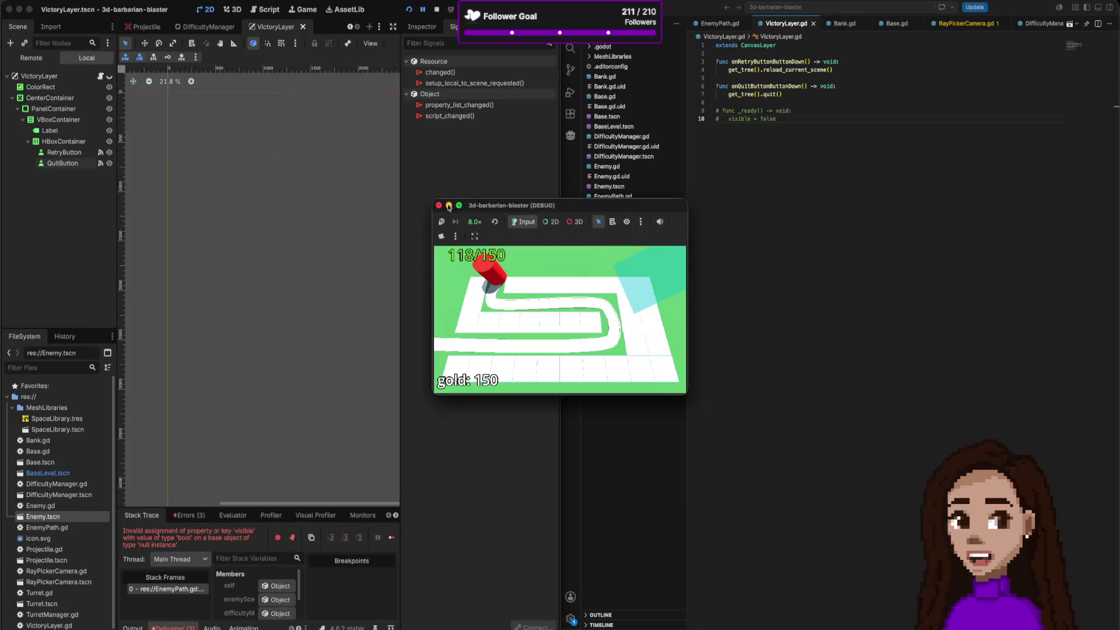
pyautogui.click(437, 208)
pyautogui.click(793, 236)
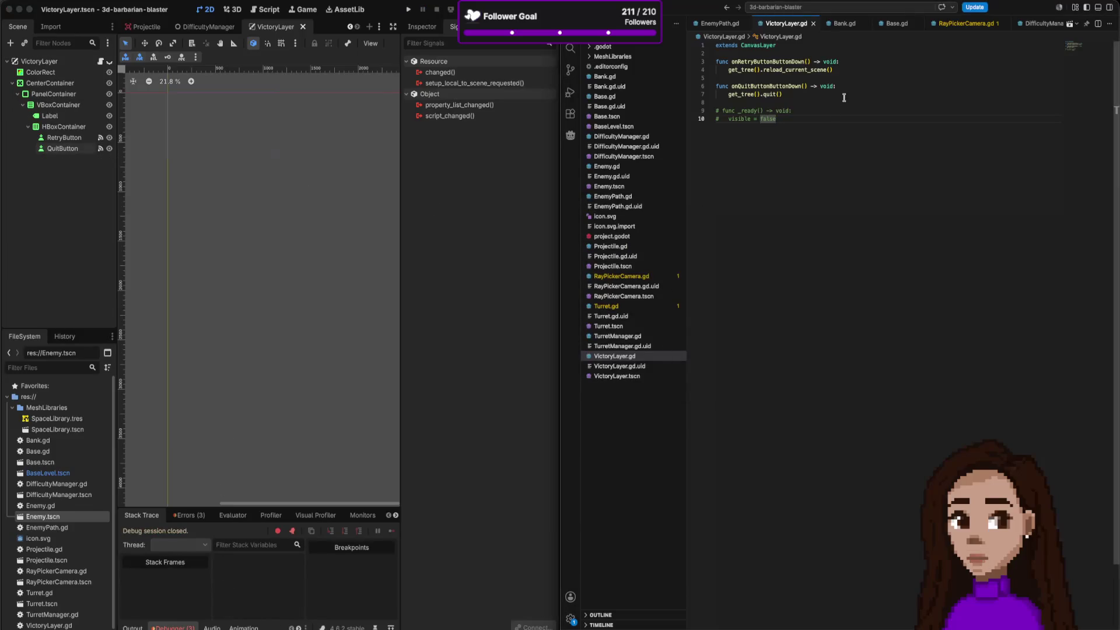
pyautogui.hscroll(-2, 791, 28)
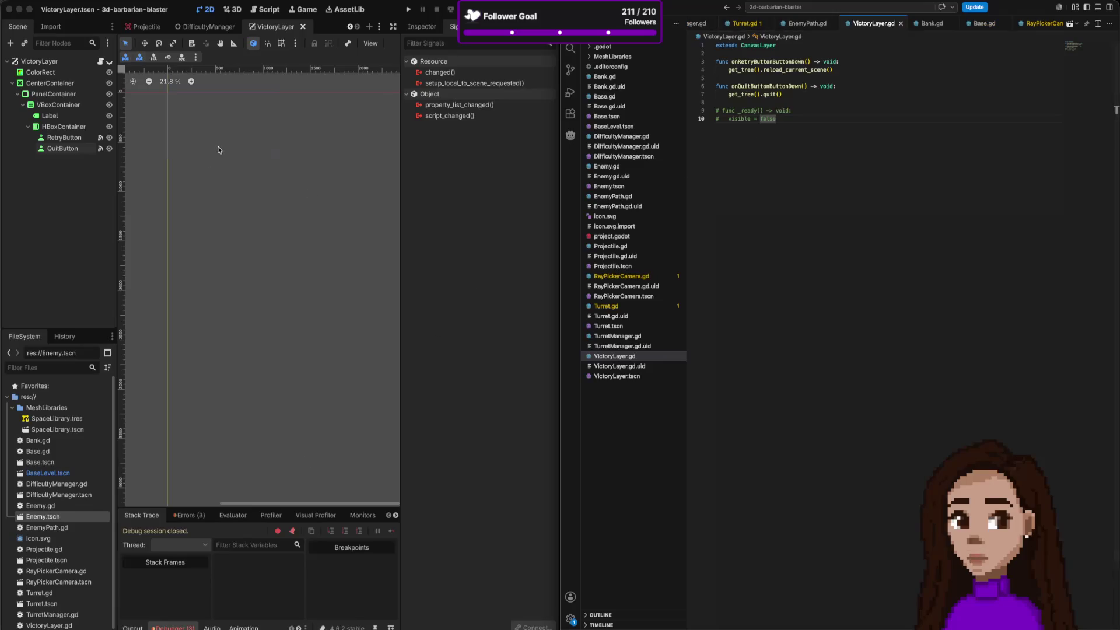
# Step: Trace the enemyDefeated error to the victoryLayer reference on EnemyPath.gd line 26
pyautogui.click(190, 515)
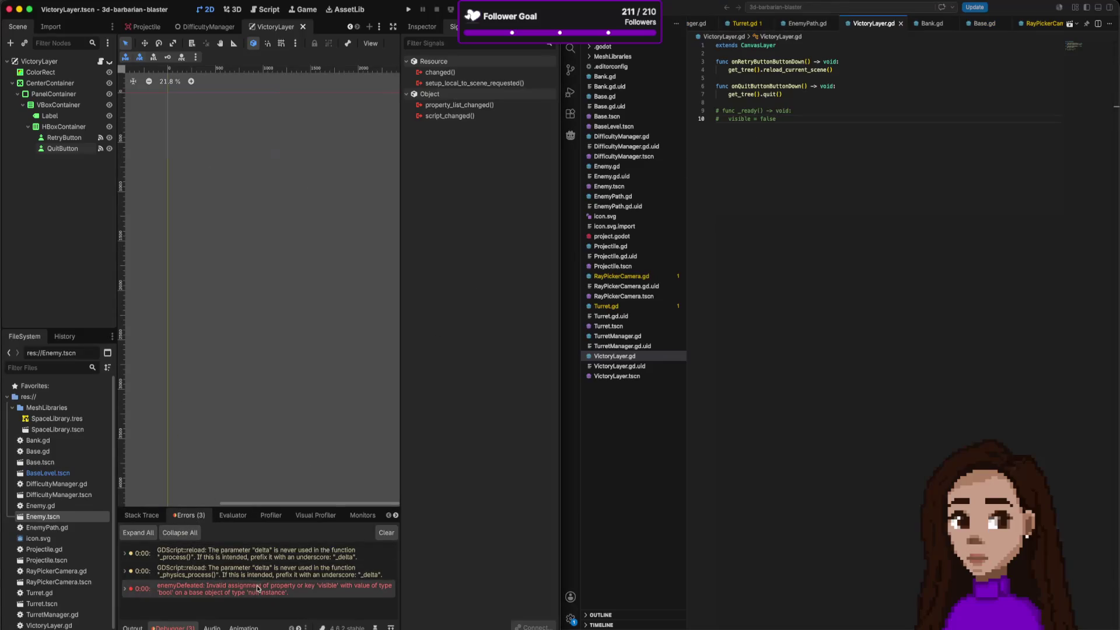
pyautogui.click(245, 596)
pyautogui.doubleClick(235, 595)
pyautogui.doubleClick(207, 604)
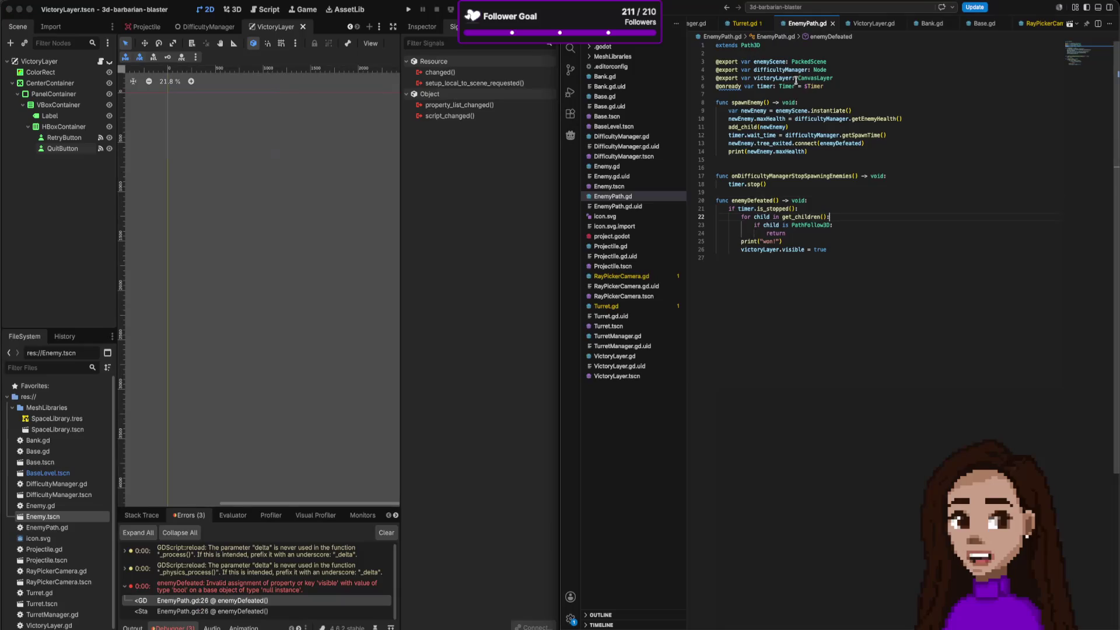
pyautogui.click(763, 249)
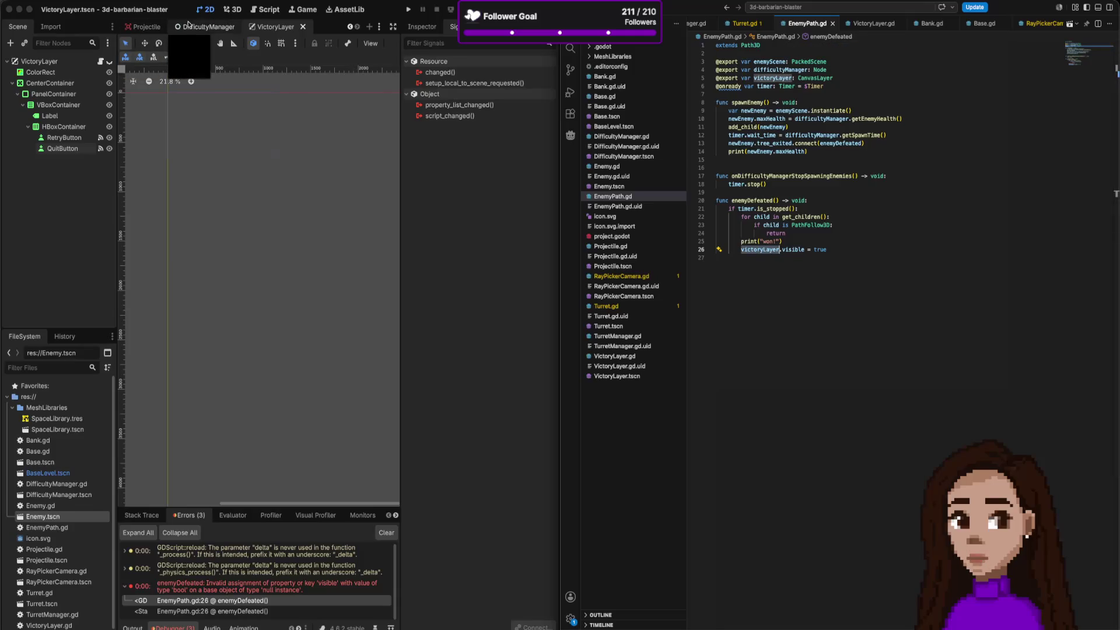
# Step: Open the BaseLevel scene in the 2D workspace with the Inspector showing
pyautogui.click(259, 10)
pyautogui.click(234, 10)
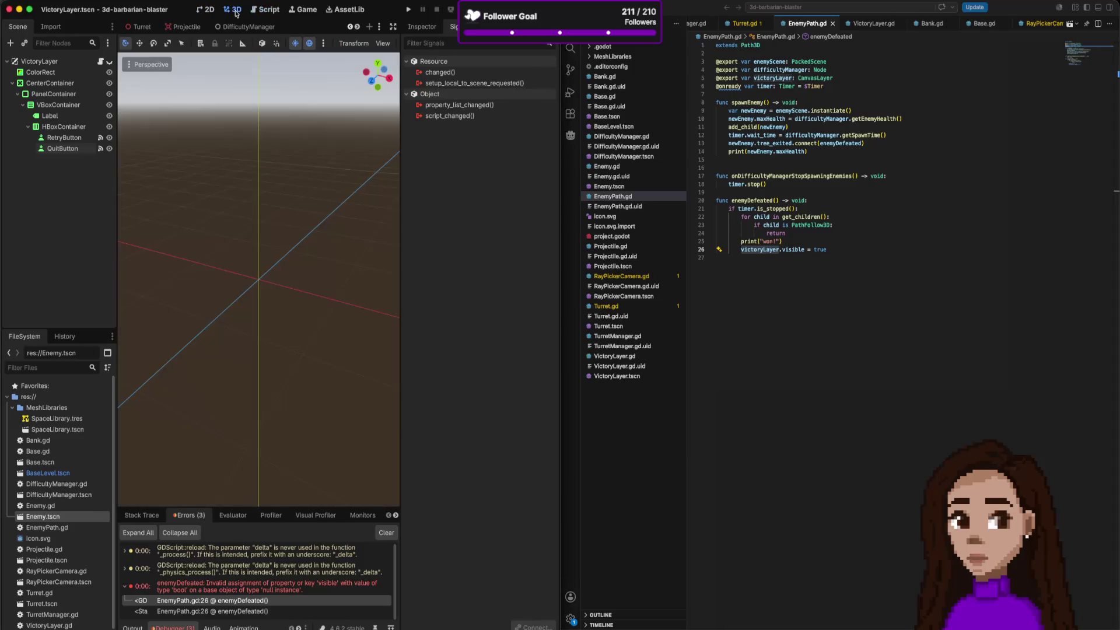
pyautogui.click(200, 10)
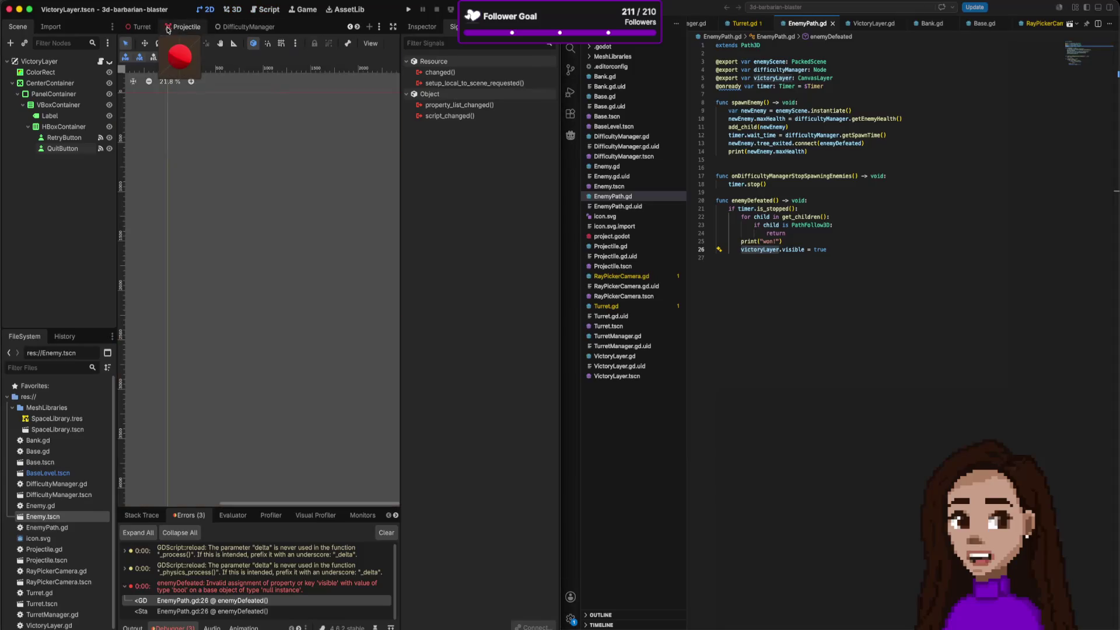
pyautogui.click(205, 29)
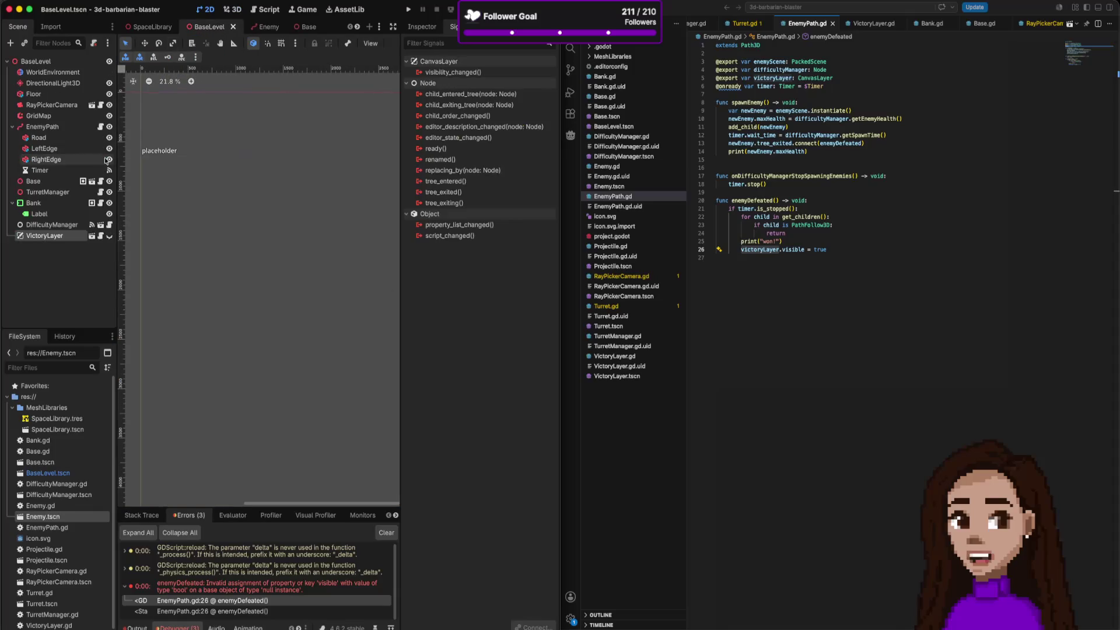
pyautogui.click(422, 27)
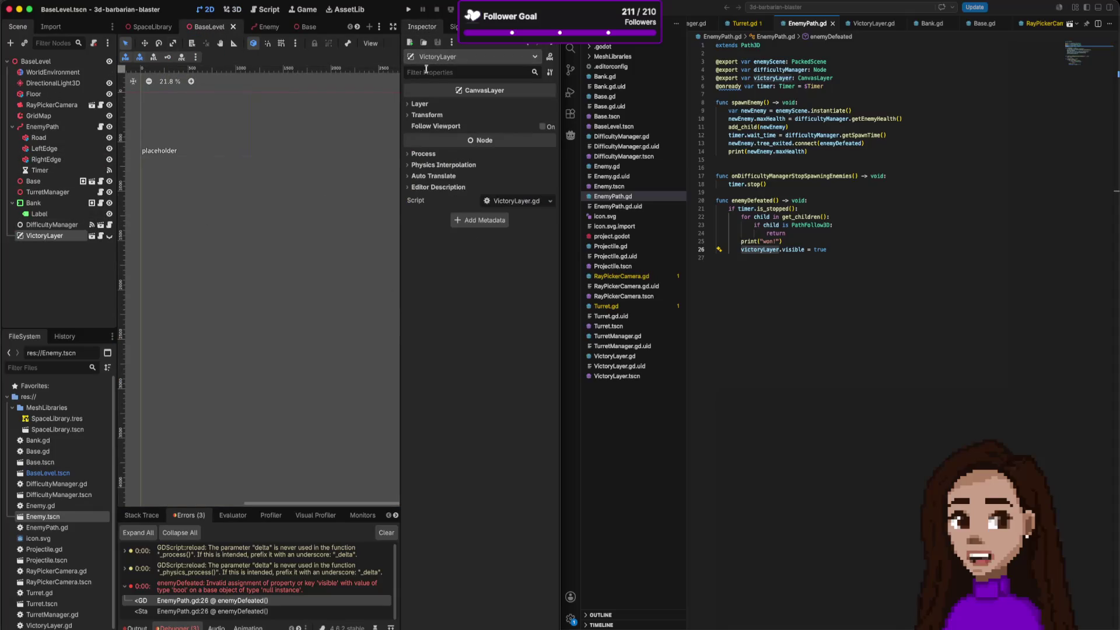
# Step: Drag the VictoryLayer node into EnemyPath's Victory Layer property, then save and run
pyautogui.click(54, 225)
pyautogui.click(58, 237)
pyautogui.click(56, 128)
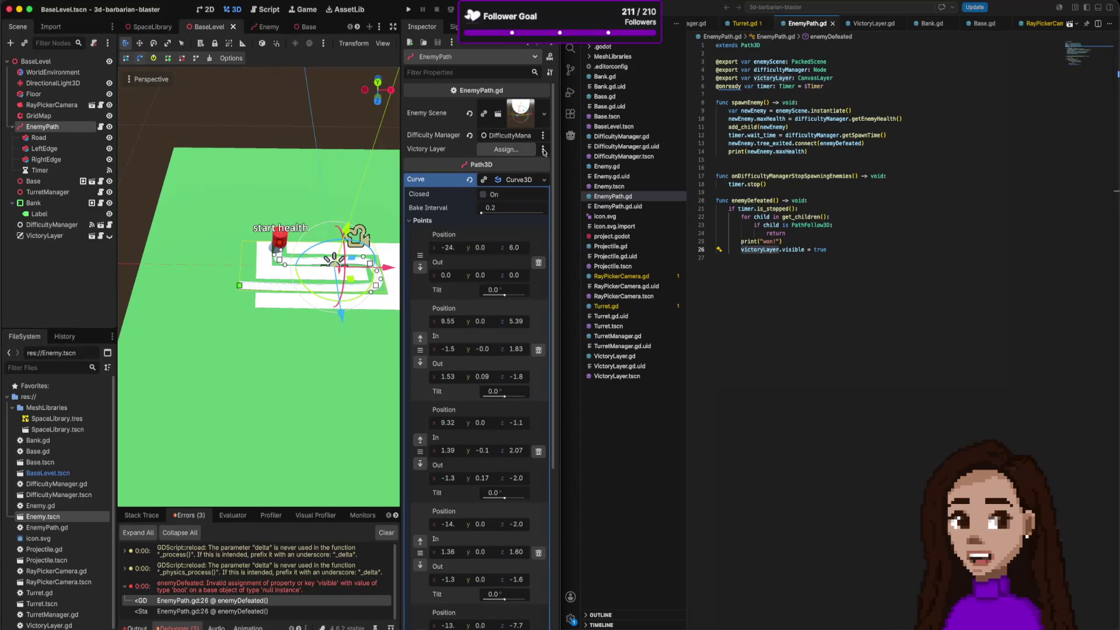
pyautogui.moveTo(45, 242); pyautogui.dragTo(501, 154)
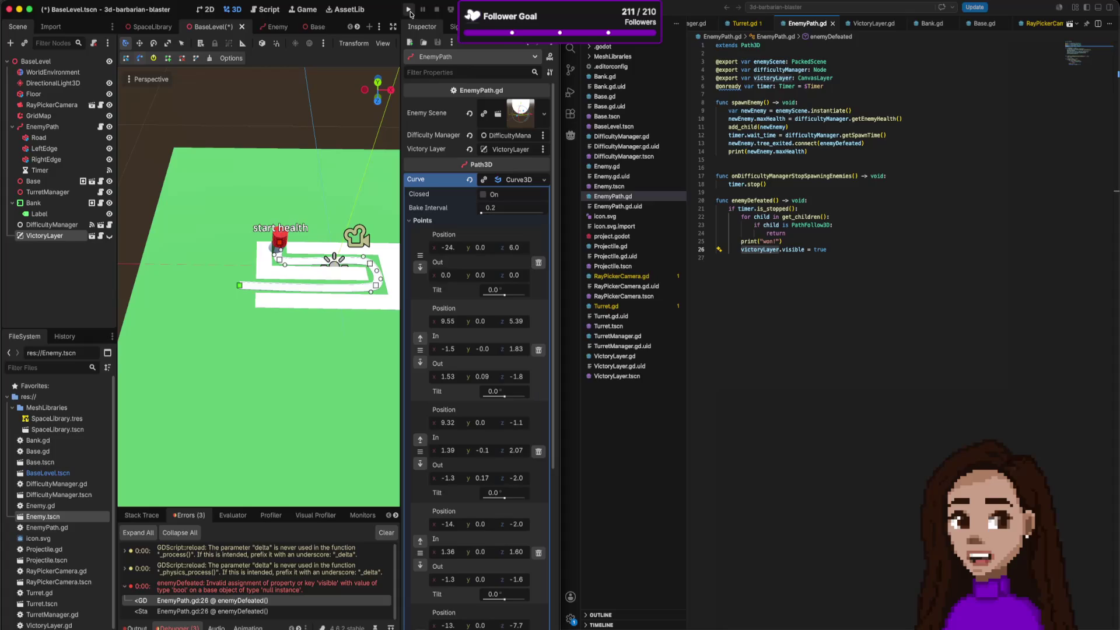
pyautogui.press('super+b')
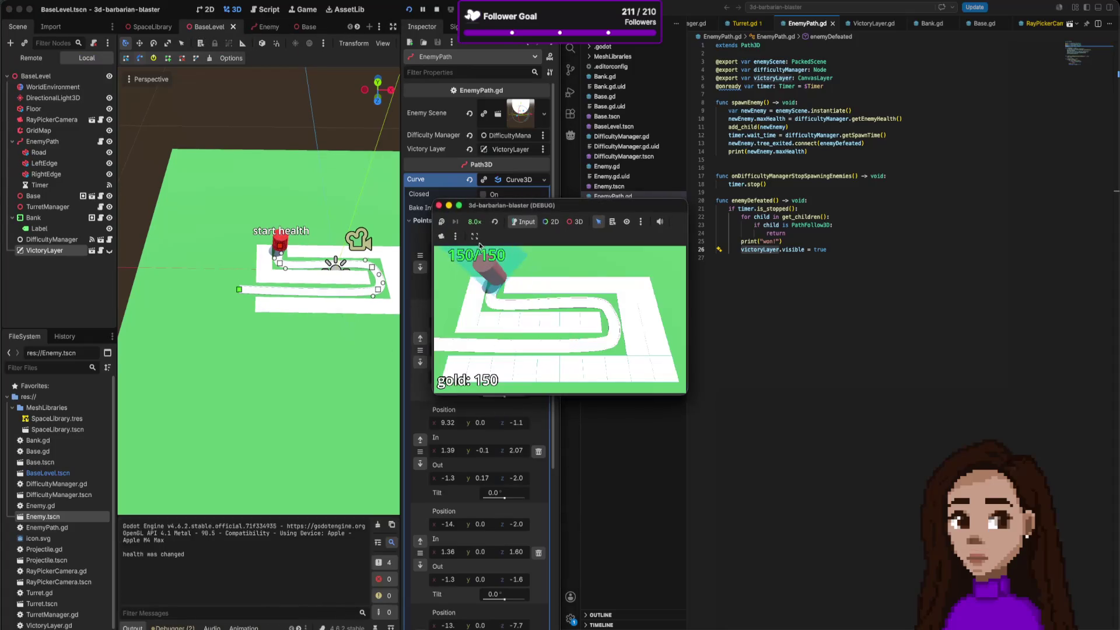
# Step: At 8.0× speed, use Retry on the Victory screen, then Quit after winning again
pyautogui.click(474, 222)
pyautogui.click(485, 350)
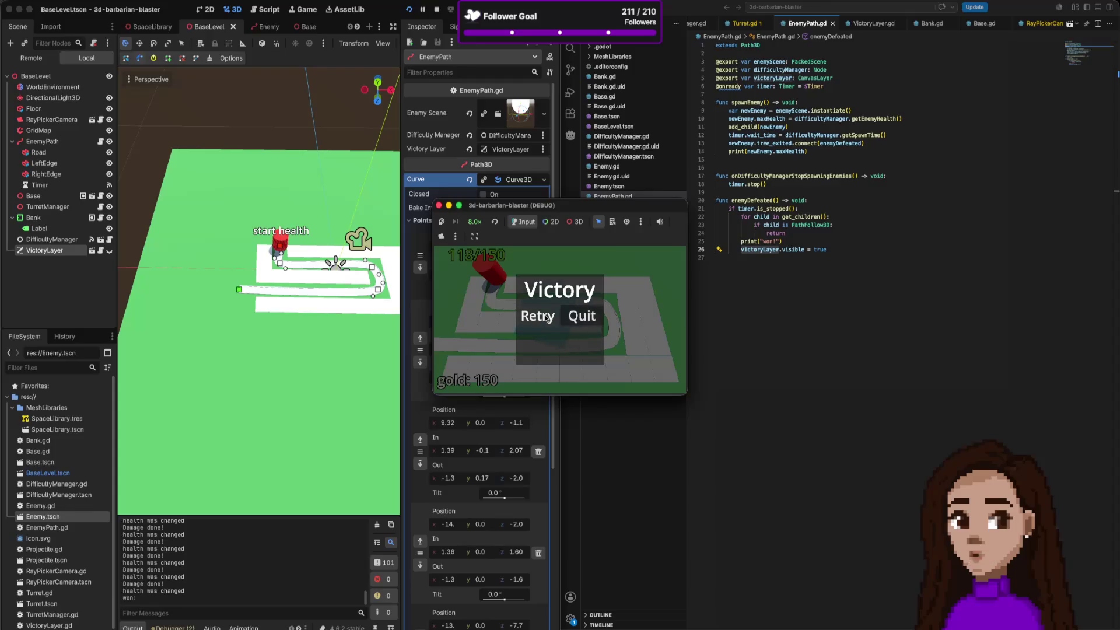
pyautogui.click(545, 318)
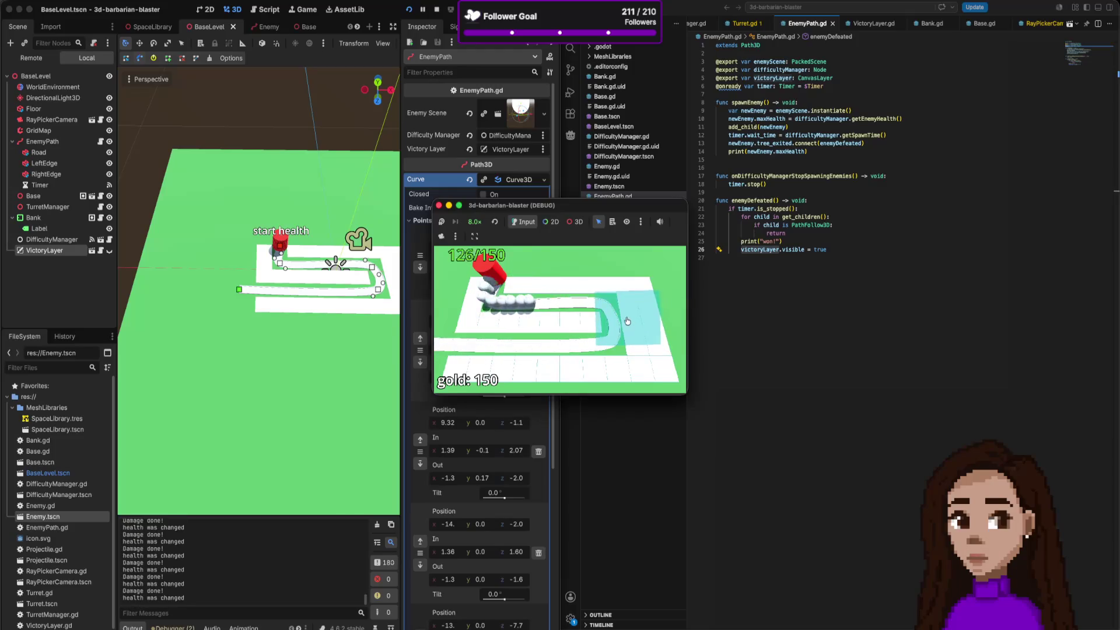
pyautogui.click(586, 317)
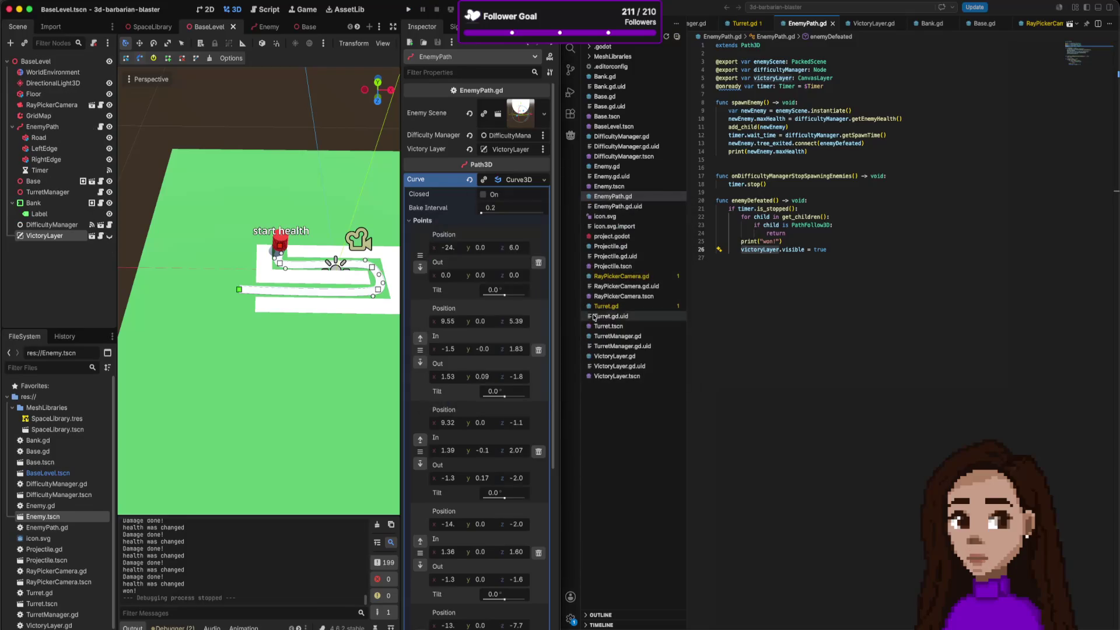
pyautogui.click(881, 25)
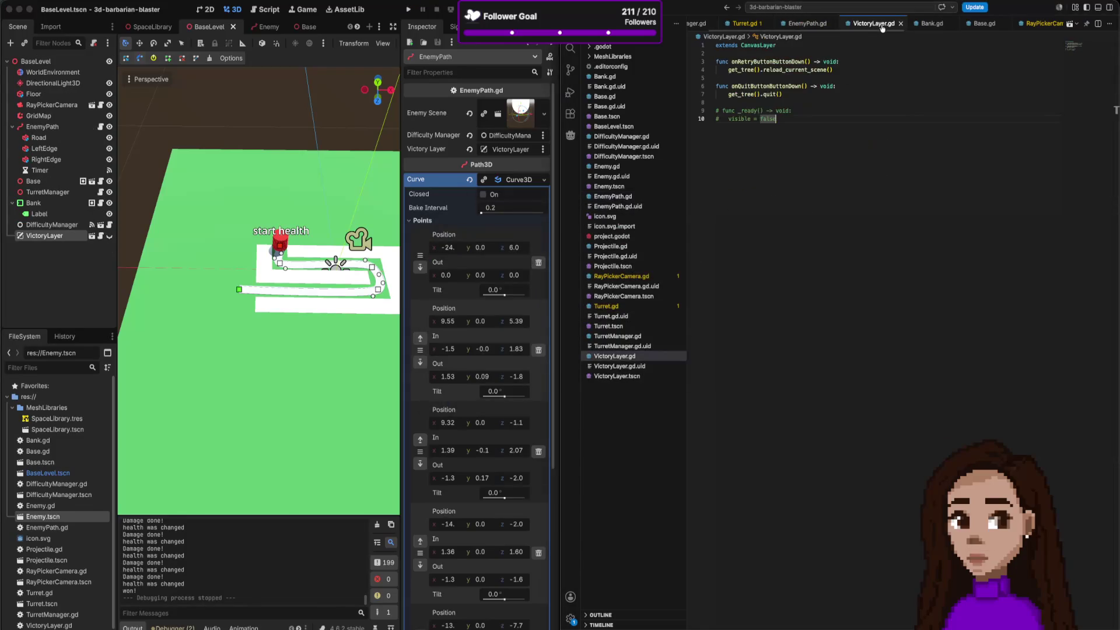
# Step: Uncomment the _ready function in VictoryLayer.gd and make the VictoryLayer node visible again
pyautogui.moveTo(770, 111); pyautogui.dragTo(775, 123)
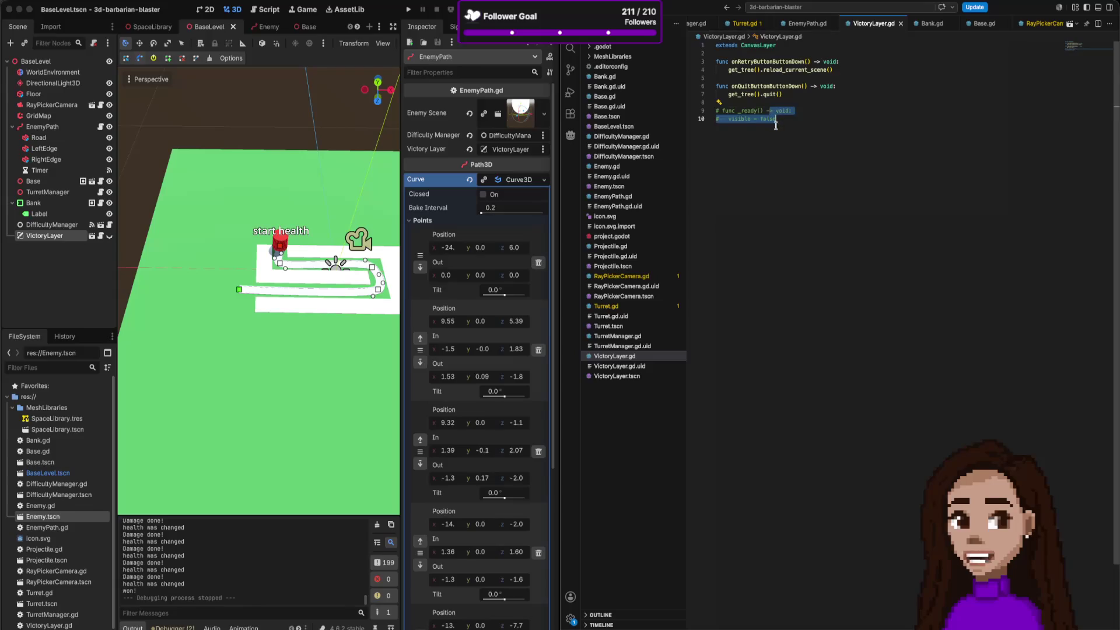
pyautogui.press('super+slash')
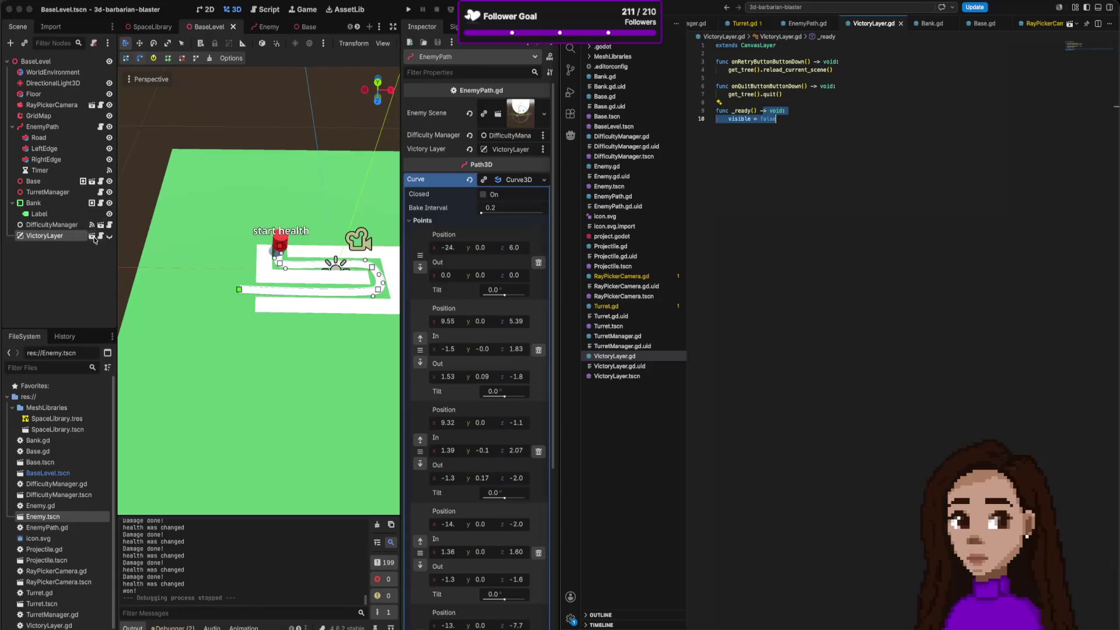
pyautogui.click(92, 236)
# Step: Test-run the game at 8× speed, checking Retry and Quit on the victory screen, then return to BaseLevel
pyautogui.click(109, 61)
pyautogui.press('super+r')
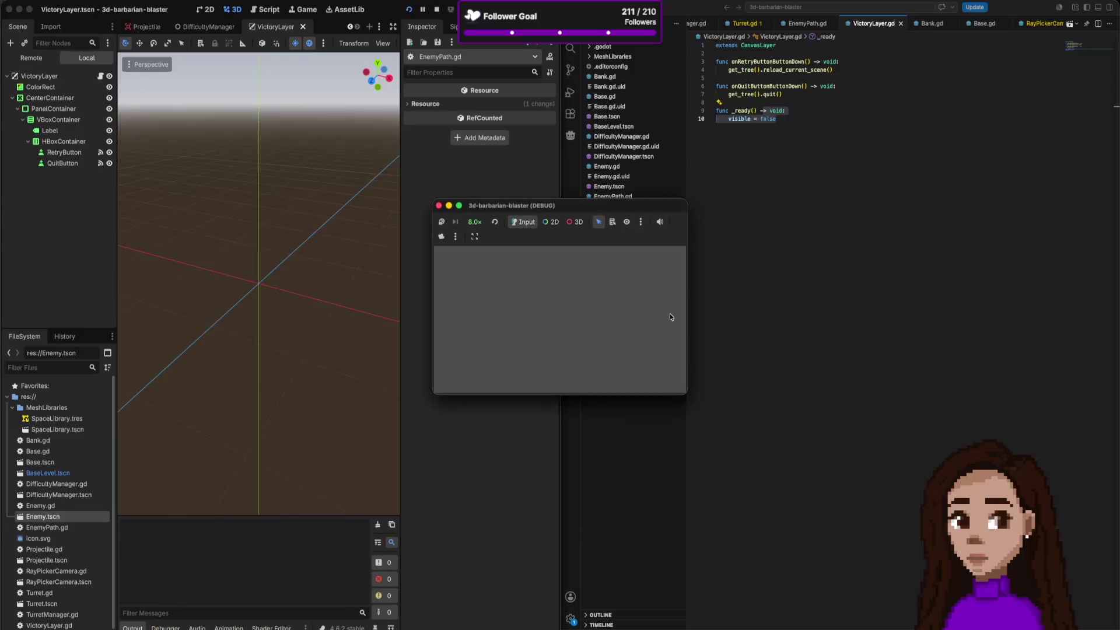
pyautogui.click(481, 226)
pyautogui.click(488, 349)
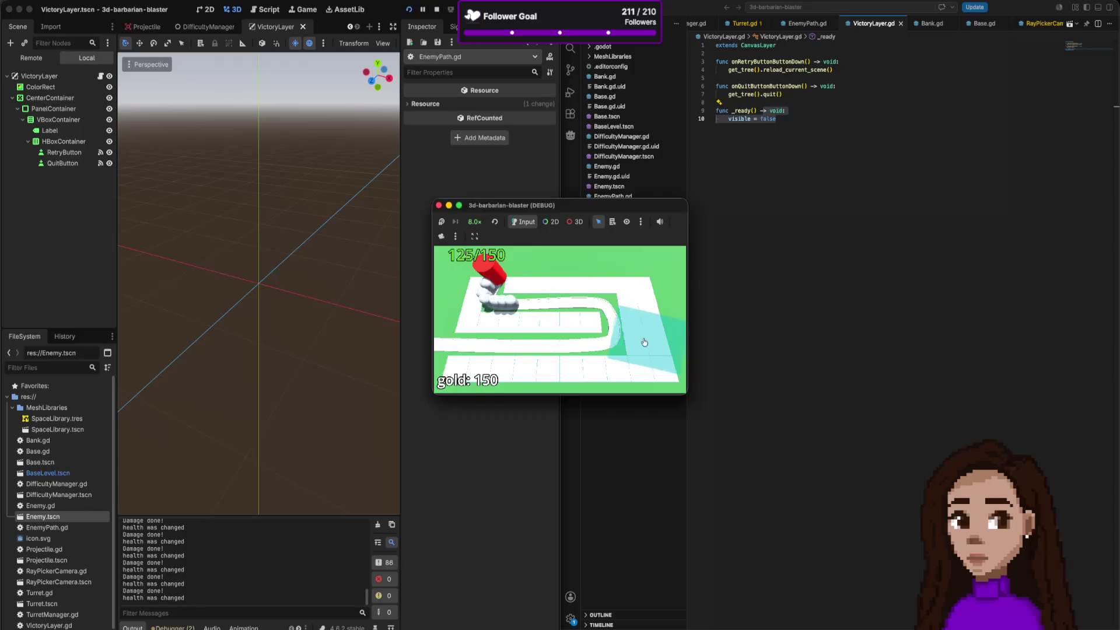
pyautogui.click(535, 317)
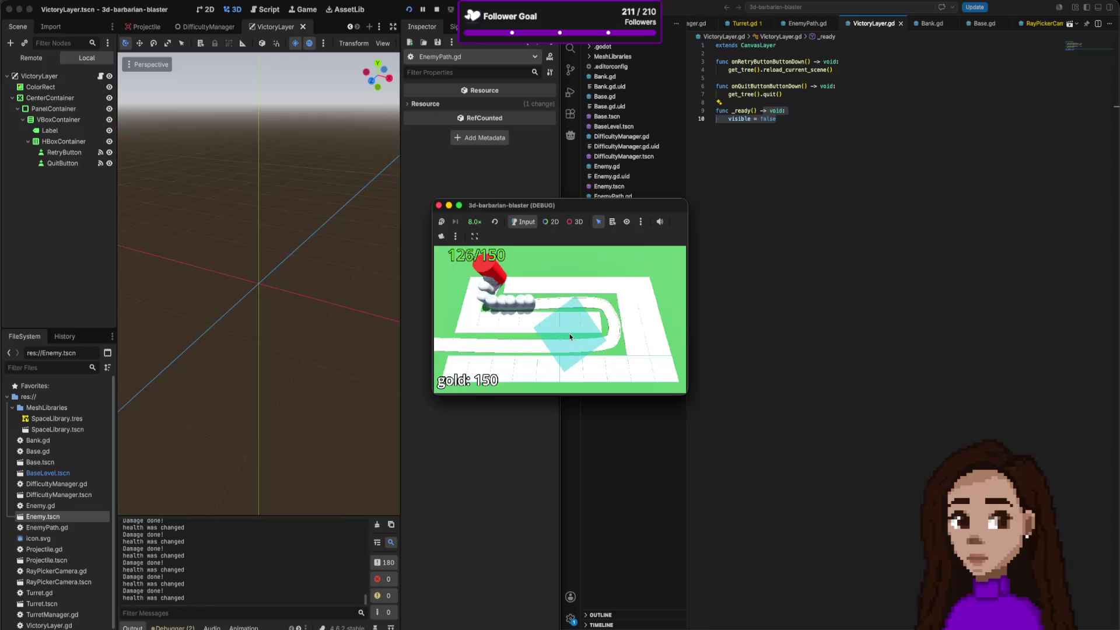
pyautogui.click(582, 316)
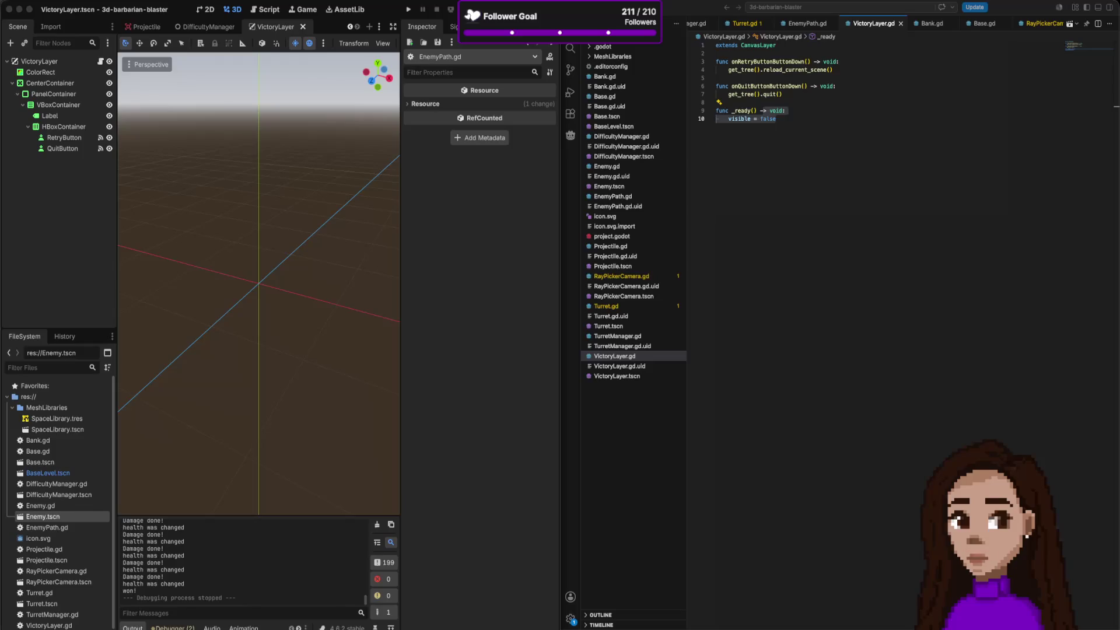
pyautogui.scroll(3, 217, 26)
pyautogui.click(217, 27)
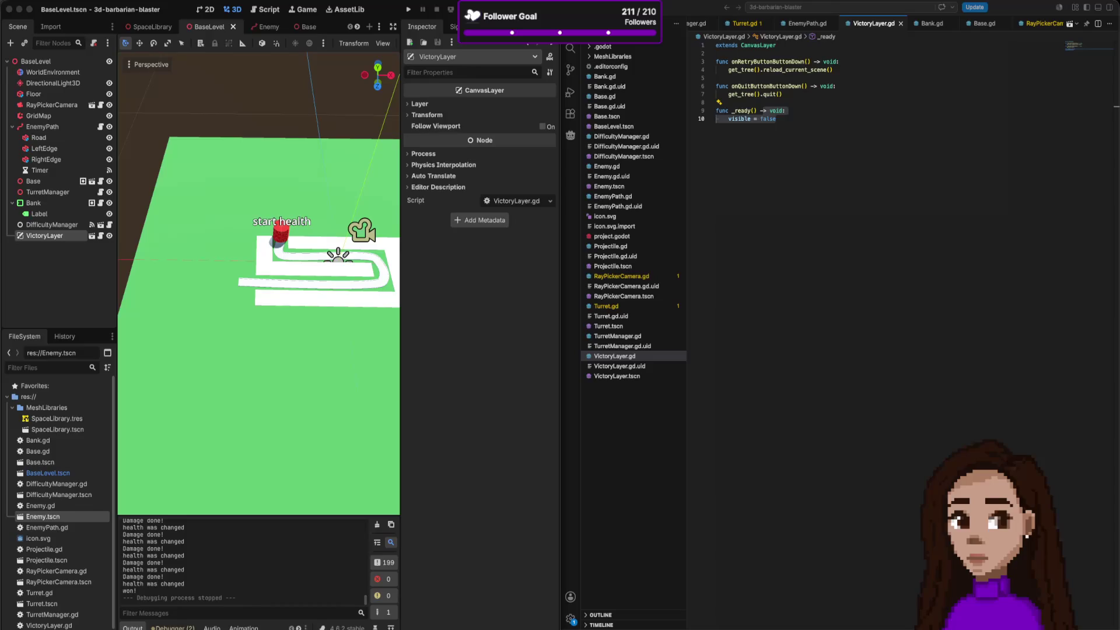
# Step: Create an assets folder in the project explorer and paste star.png into it
pyautogui.rightClick(610, 442)
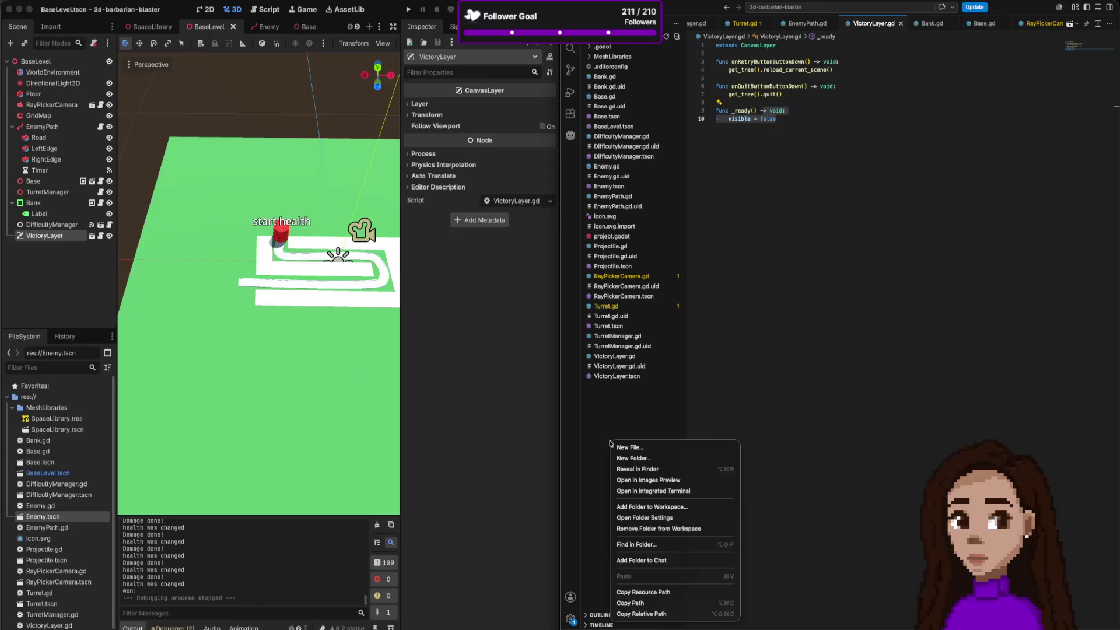
pyautogui.click(644, 458)
pyautogui.write('ts')
pyautogui.press('Return')
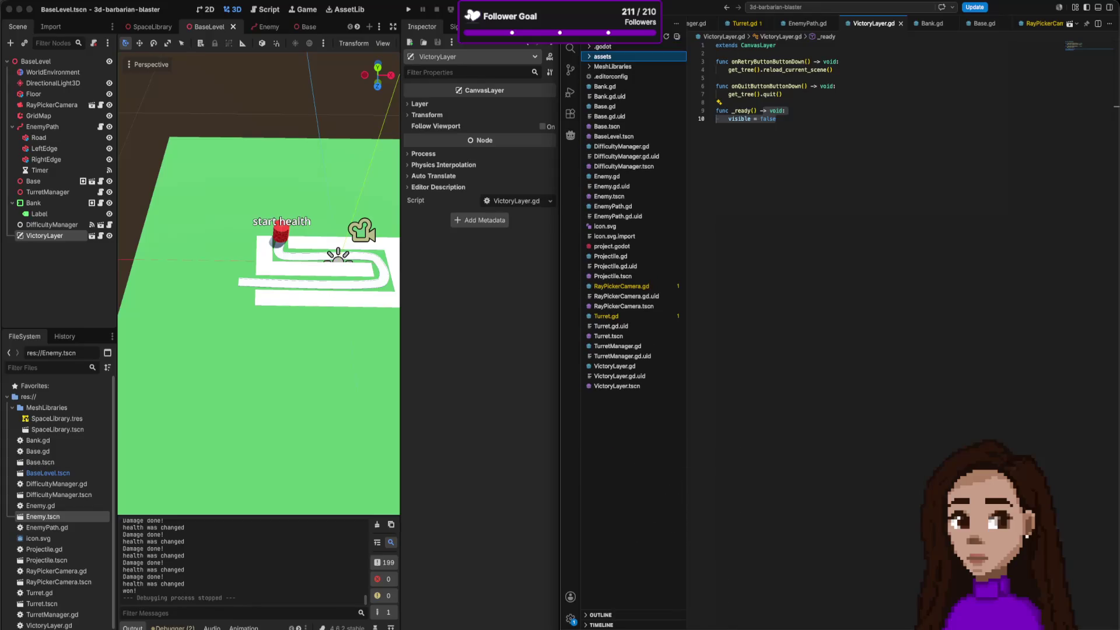
pyautogui.press('super+v')
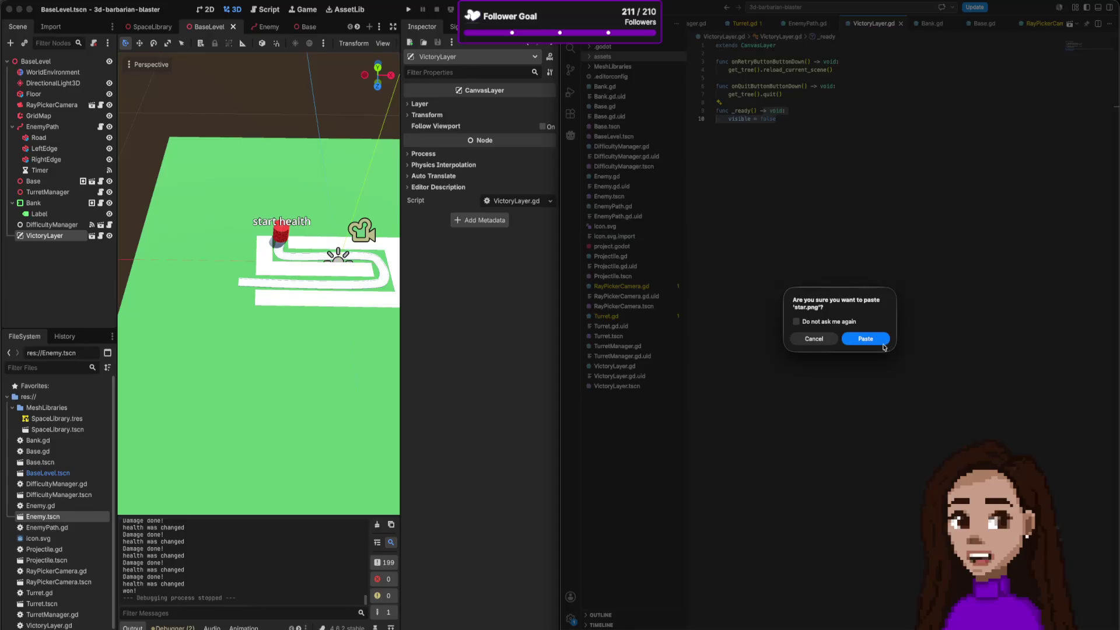
pyautogui.click(881, 340)
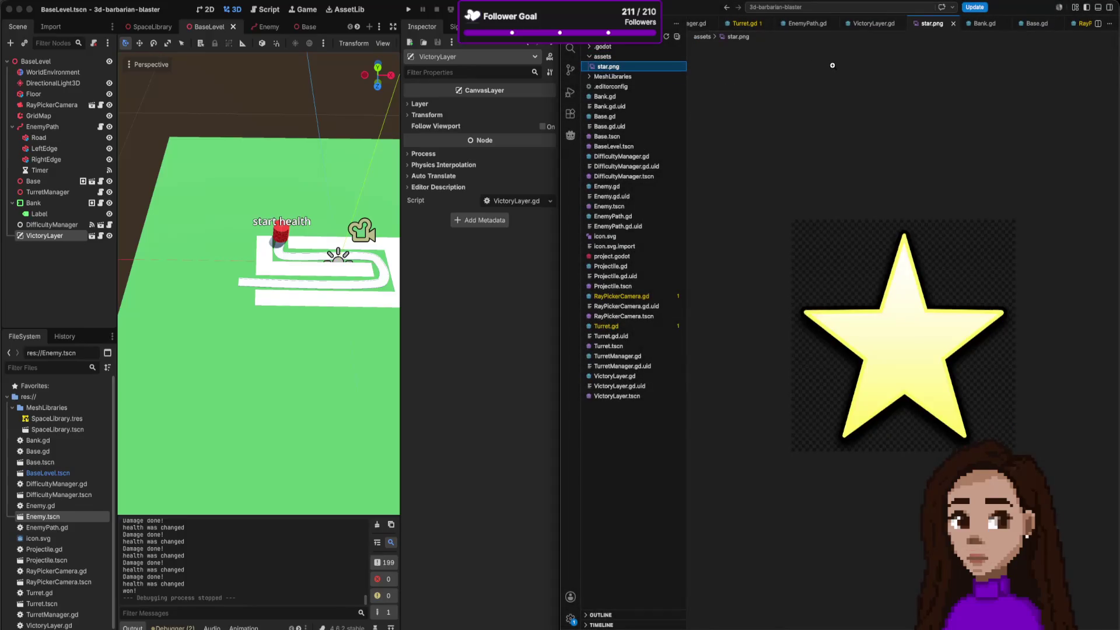
pyautogui.press('super+w')
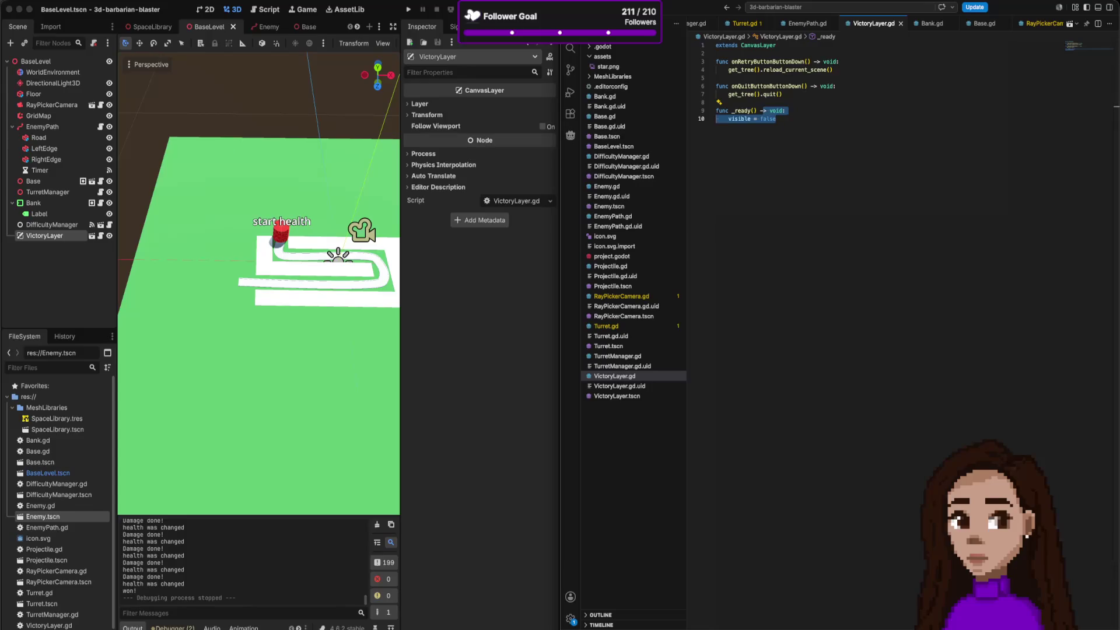
pyautogui.press('super+Tab')
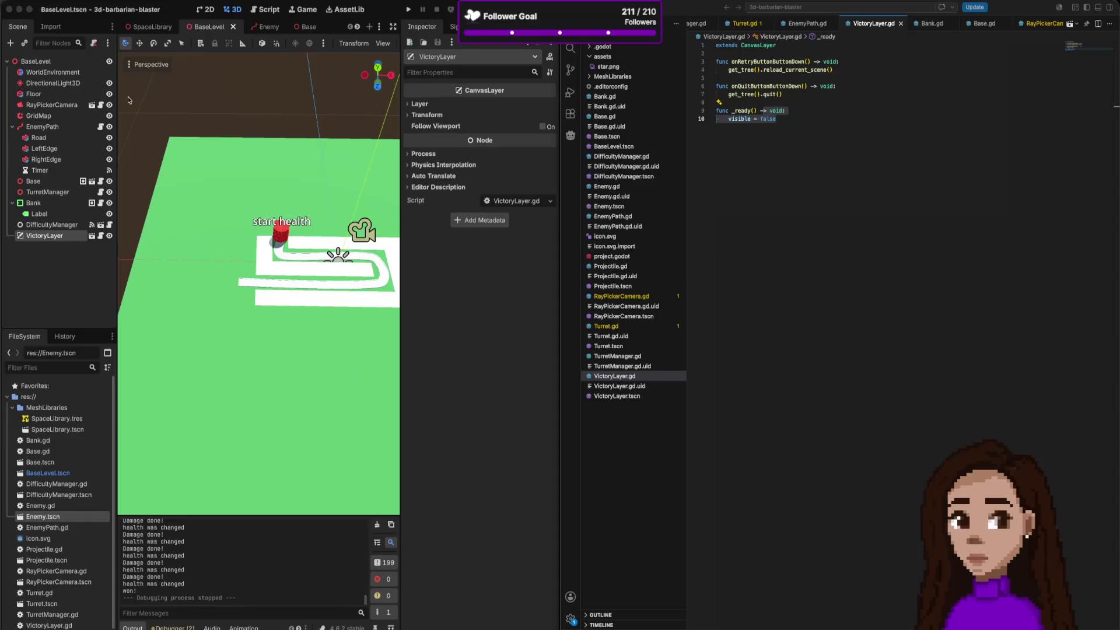
# Step: In the VictoryLayer scene, add an HBoxContainer under VBoxContainer, placed between the label and button row
pyautogui.click(101, 235)
pyautogui.click(102, 238)
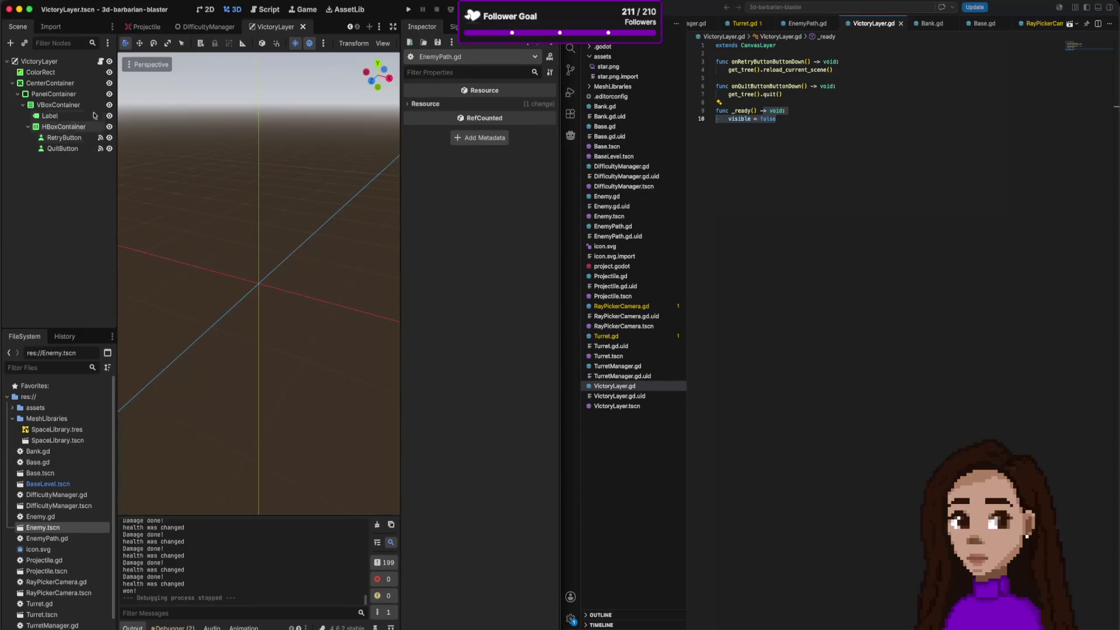
pyautogui.click(205, 9)
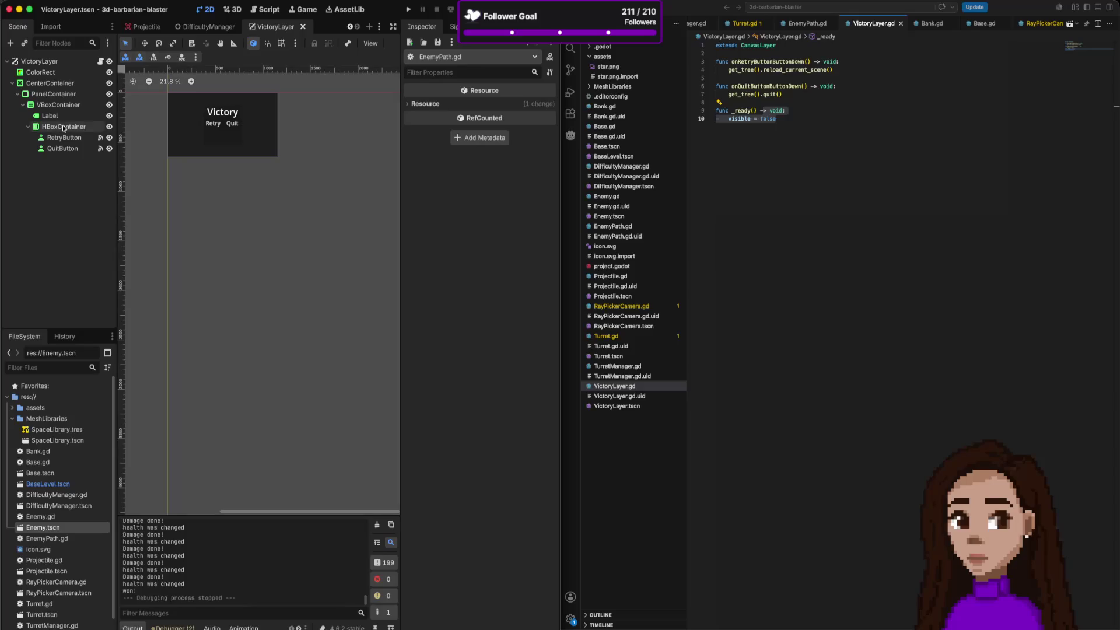
pyautogui.click(68, 106)
pyautogui.hotkey('ctrl', 'a')
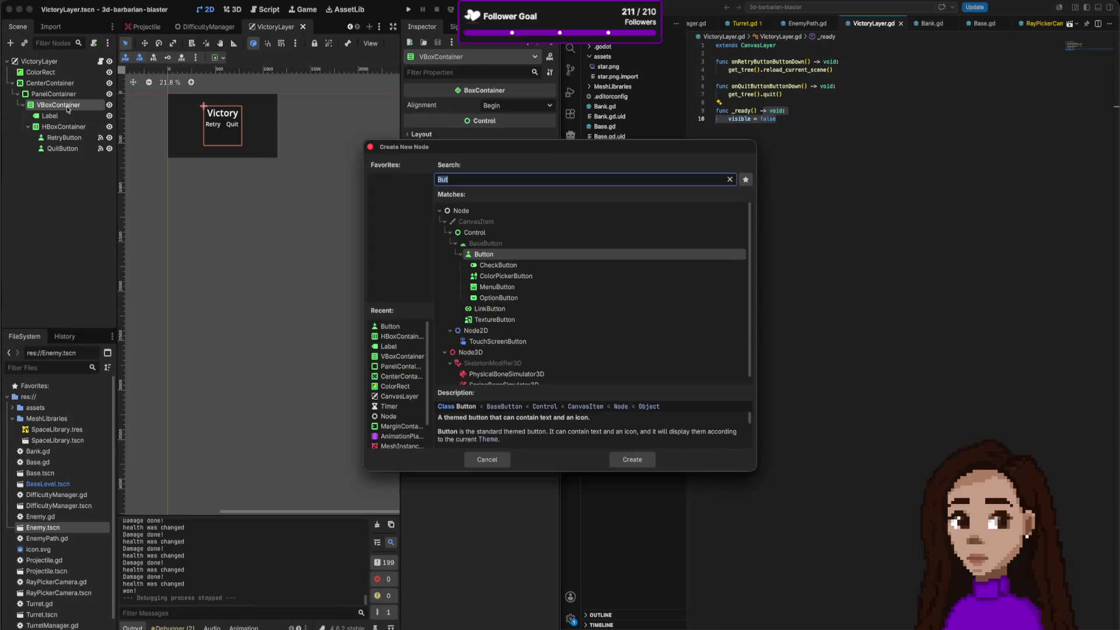
pyautogui.write('hro')
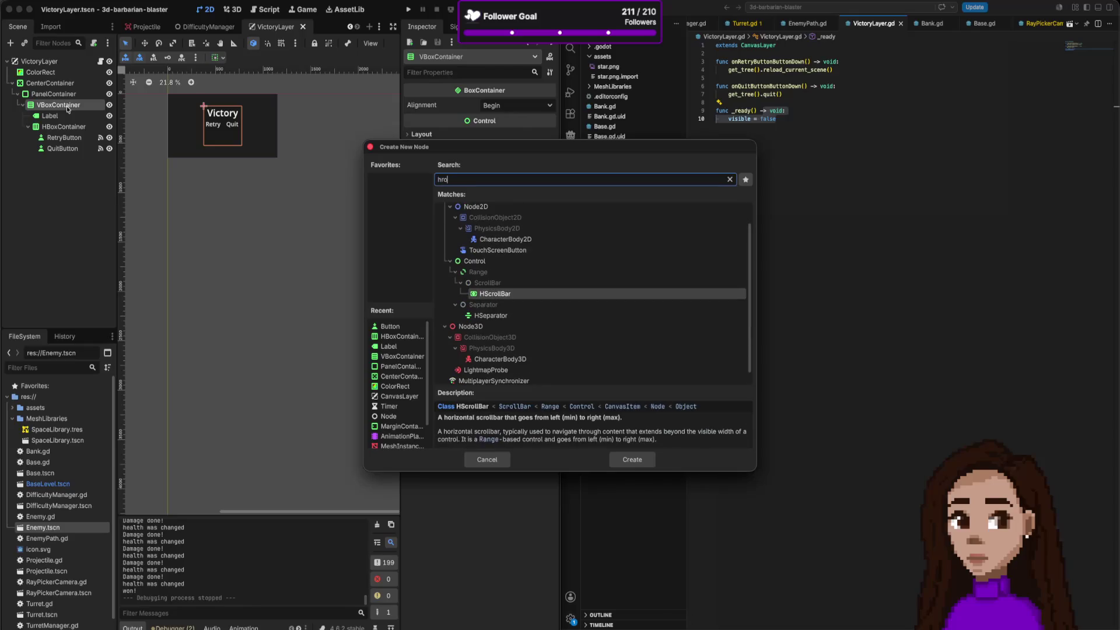
pyautogui.press('BackSpace')
pyautogui.press('BackSpace')
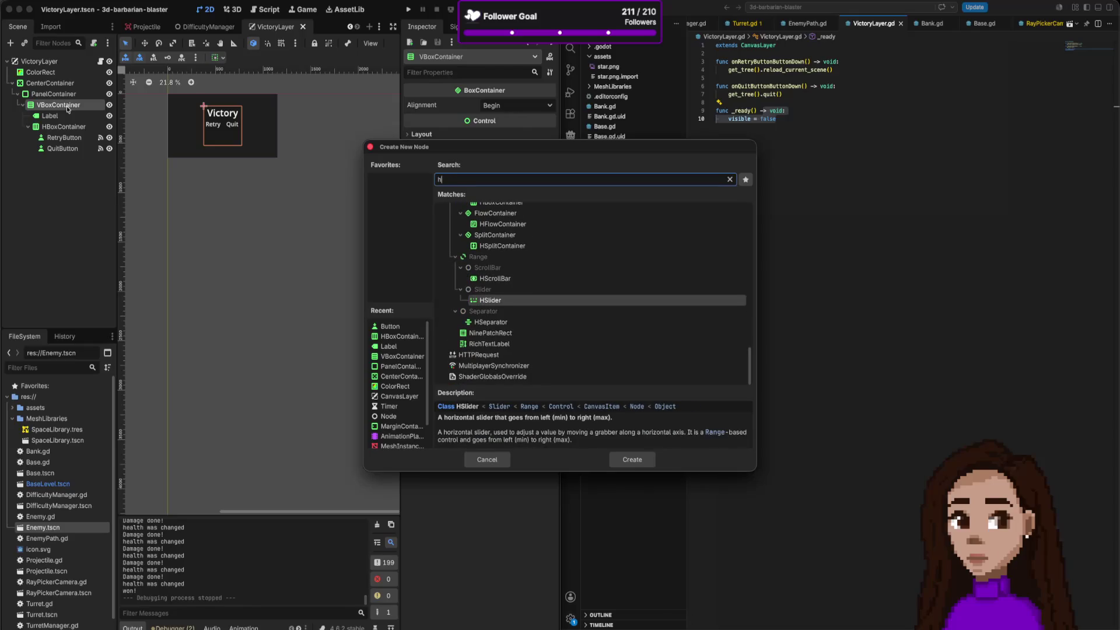
pyautogui.write('or')
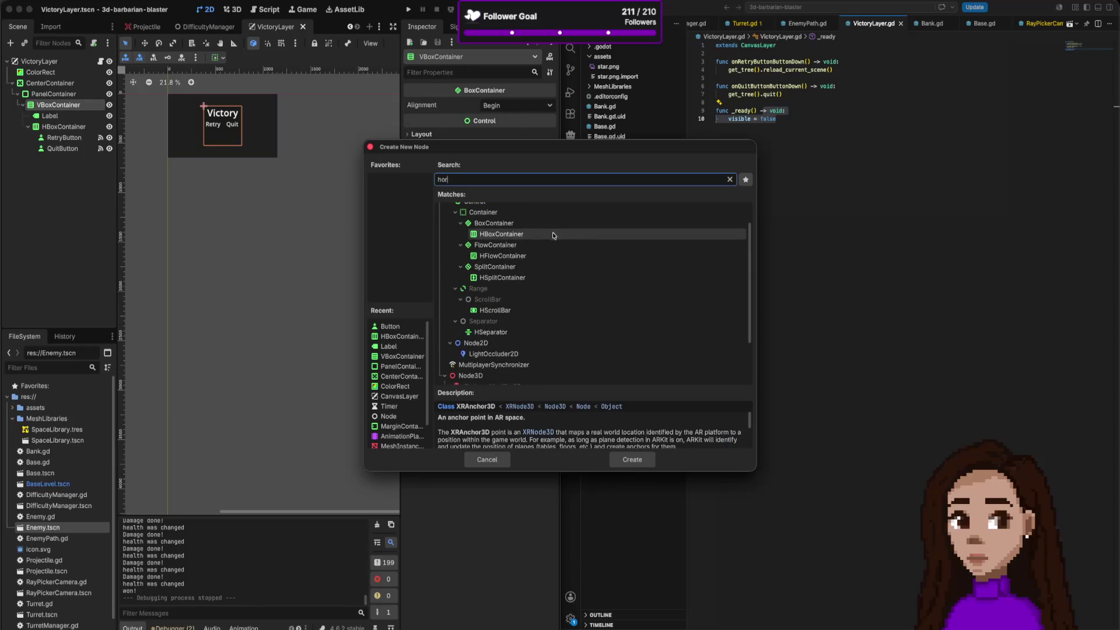
pyautogui.doubleClick(553, 234)
pyautogui.moveTo(59, 159)
pyautogui.mouseDown()
pyautogui.moveTo(64, 127)
pyautogui.moveTo(58, 140)
pyautogui.moveTo(48, 124)
pyautogui.mouseUp()
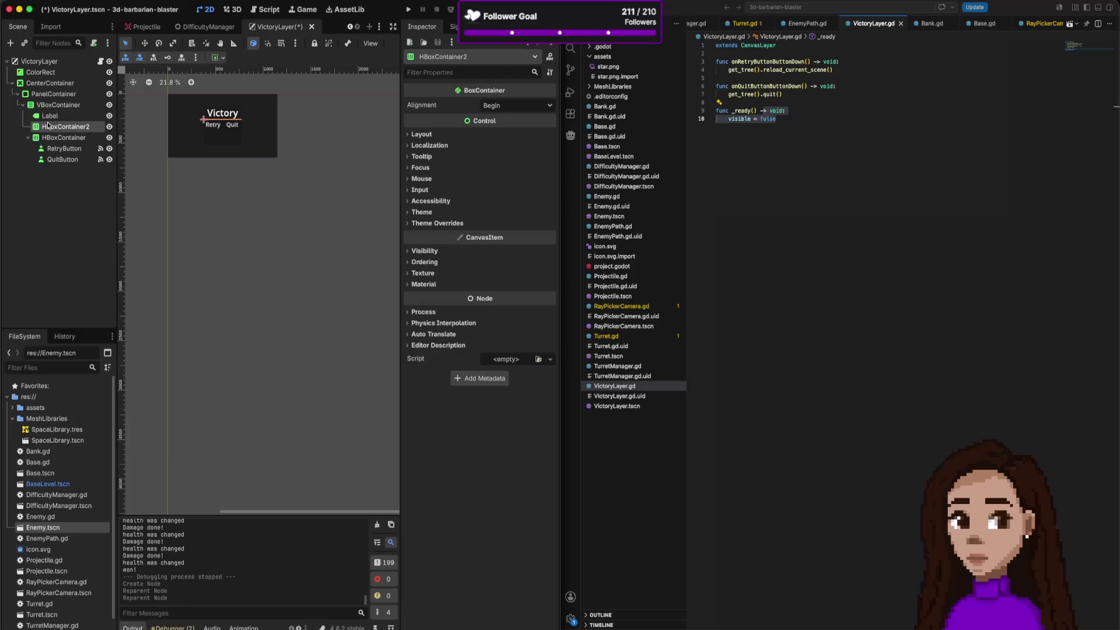
# Step: Rename the new HBoxContainer to StarContainer
pyautogui.doubleClick(63, 128)
pyautogui.write('Star')
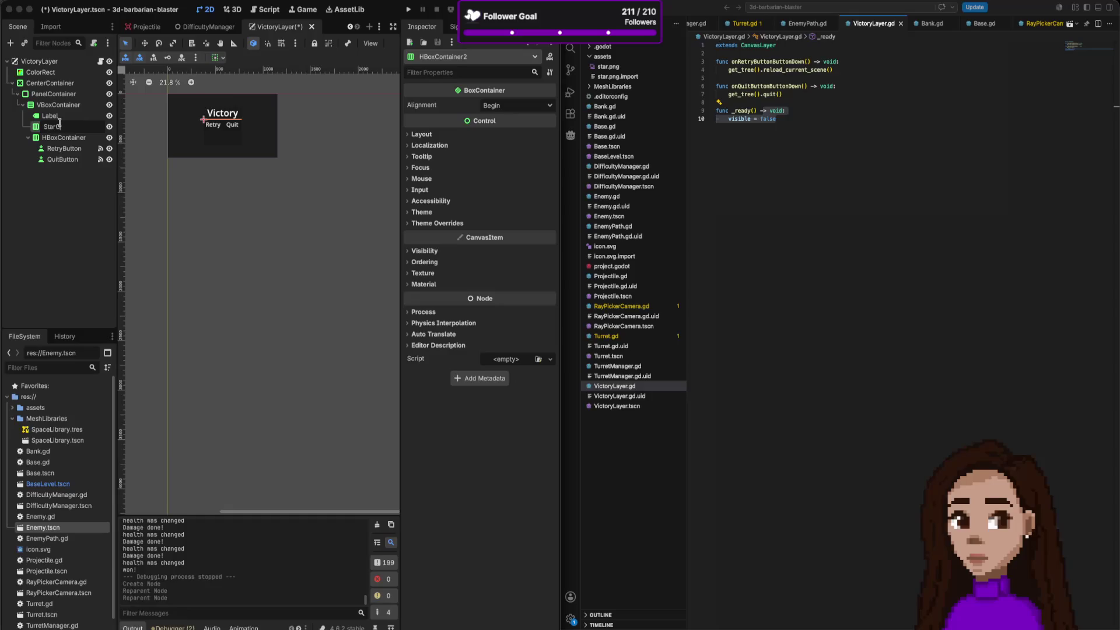
pyautogui.write('Cont')
pyautogui.press('BackSpace')
pyautogui.press('BackSpace')
pyautogui.write('ntainer')
pyautogui.press('Return')
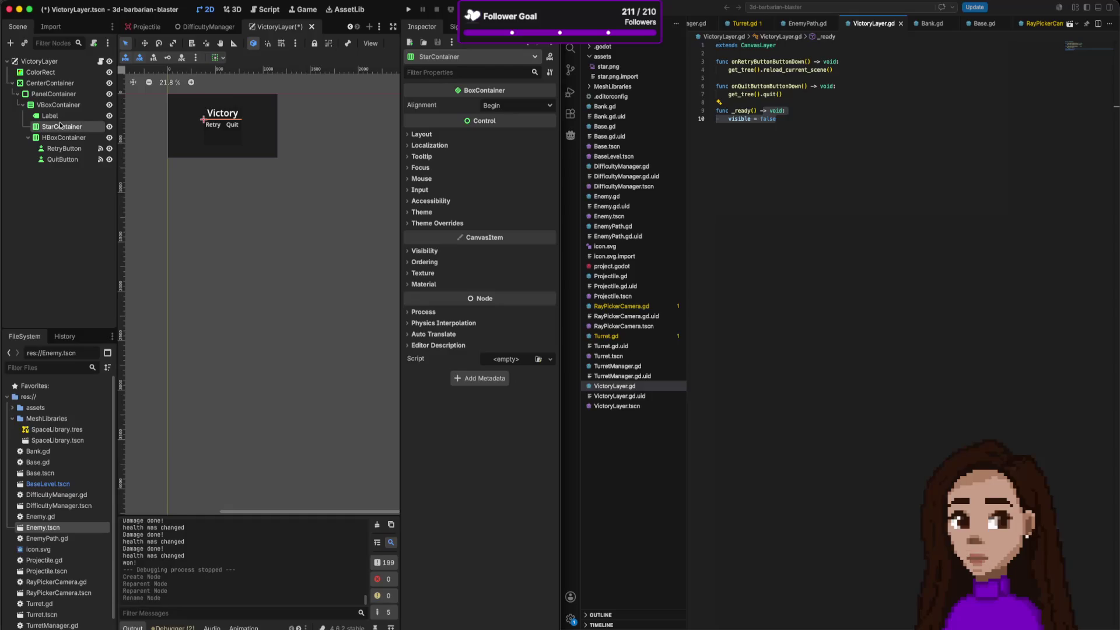
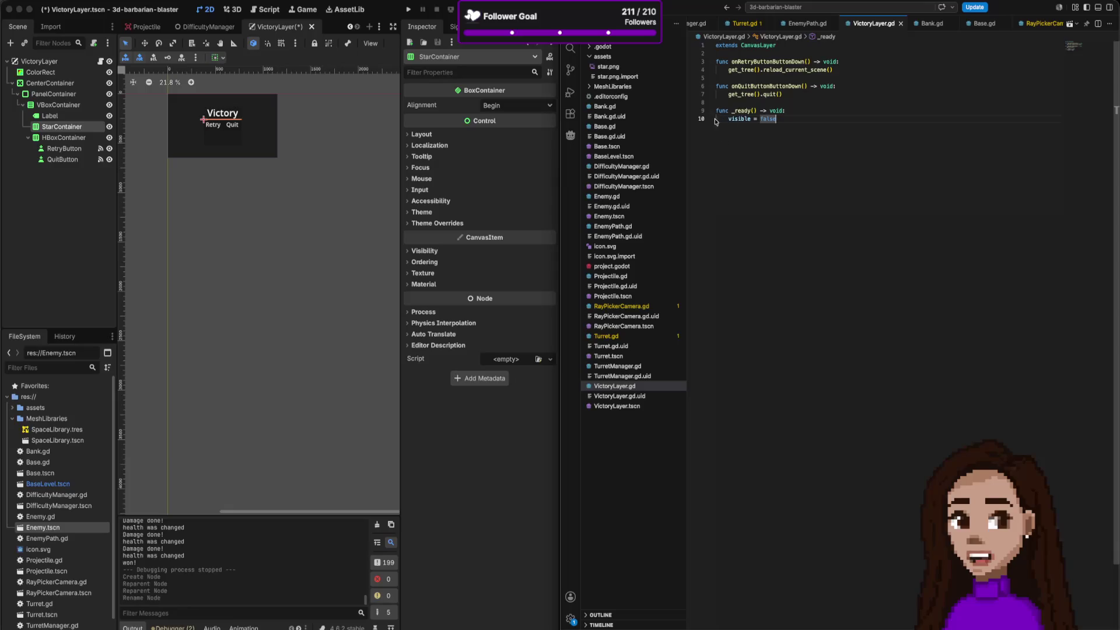
# Step: Read through BaseLevel.tscn's DifficultyManager and VictoryLayer instances and signal connections, then bring up DifficultyManager.tscn
pyautogui.click(674, 156)
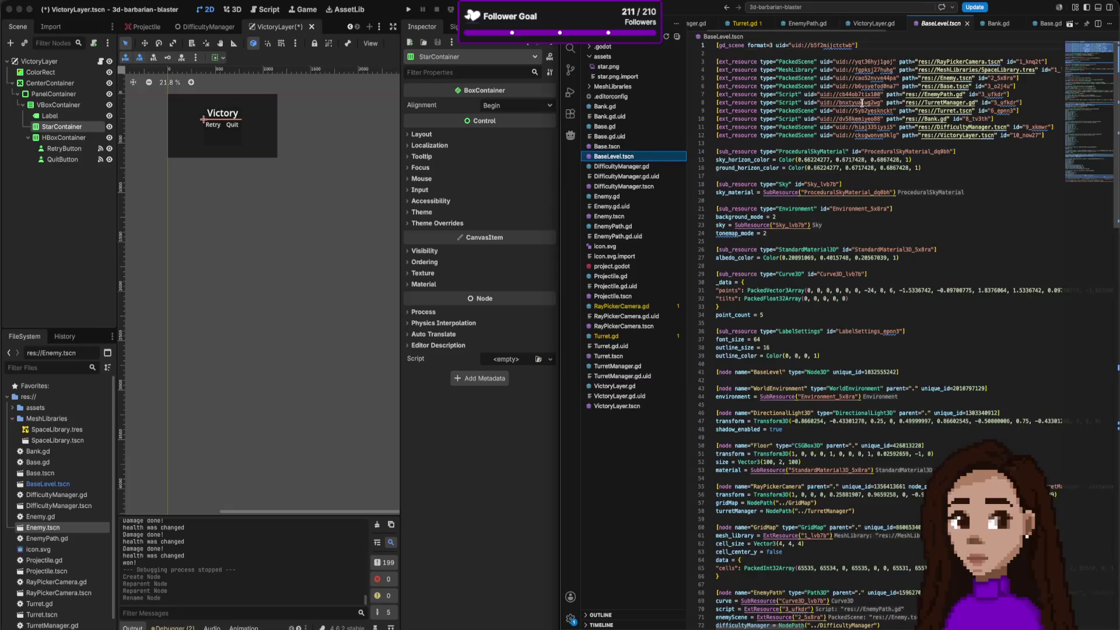
pyautogui.scroll(-20, 807, 181)
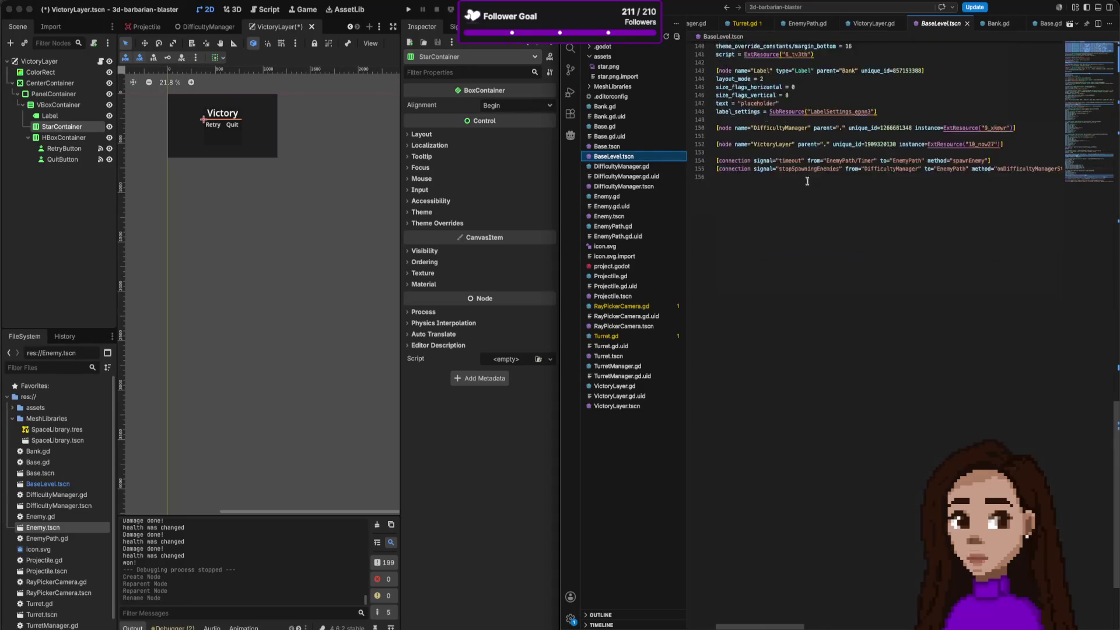
pyautogui.scroll(20, 824, 226)
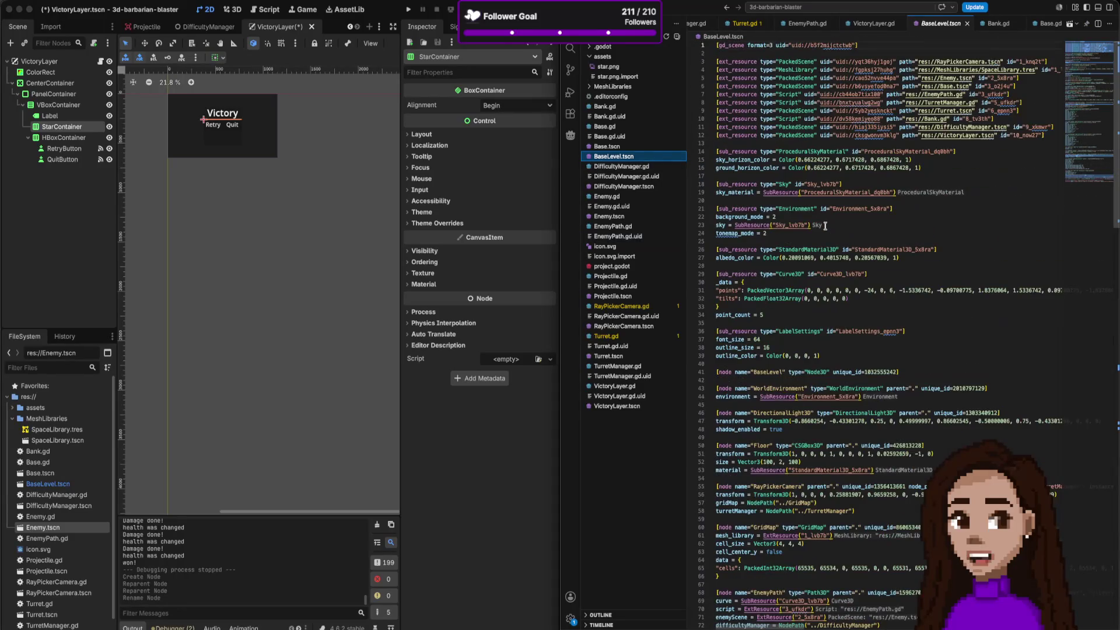
pyautogui.scroll(-9, 825, 226)
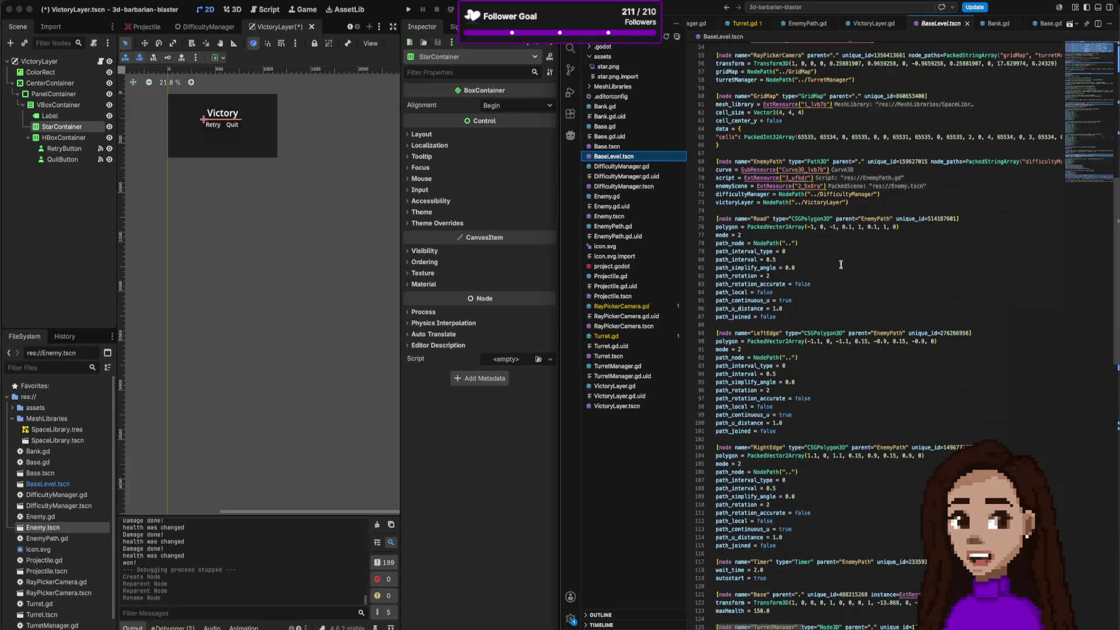
pyautogui.scroll(-8, 843, 257)
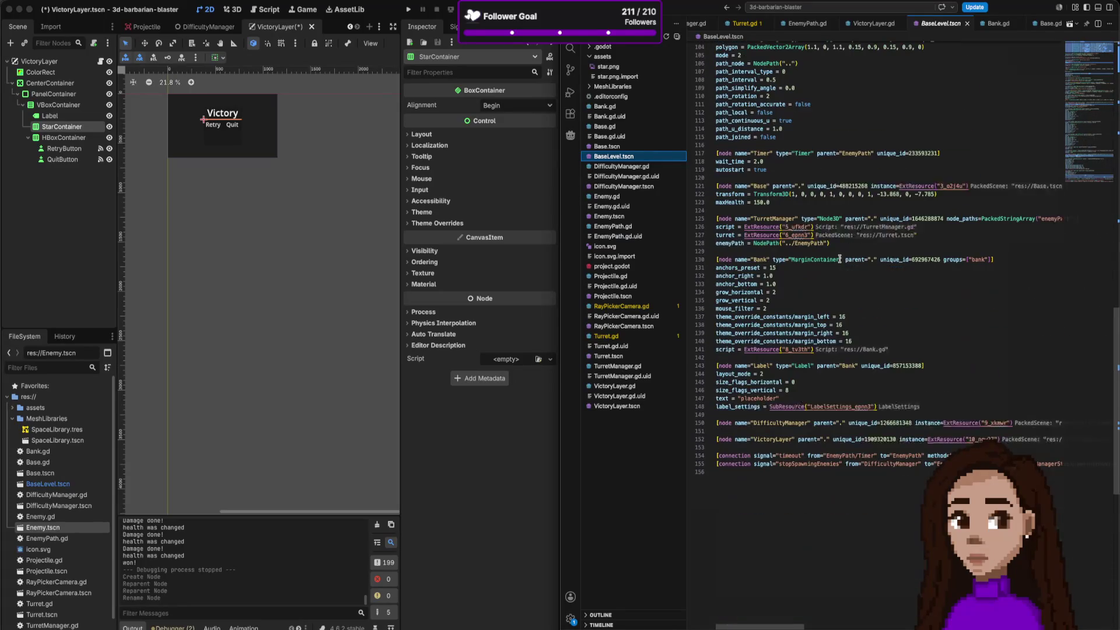
pyautogui.scroll(17, 838, 258)
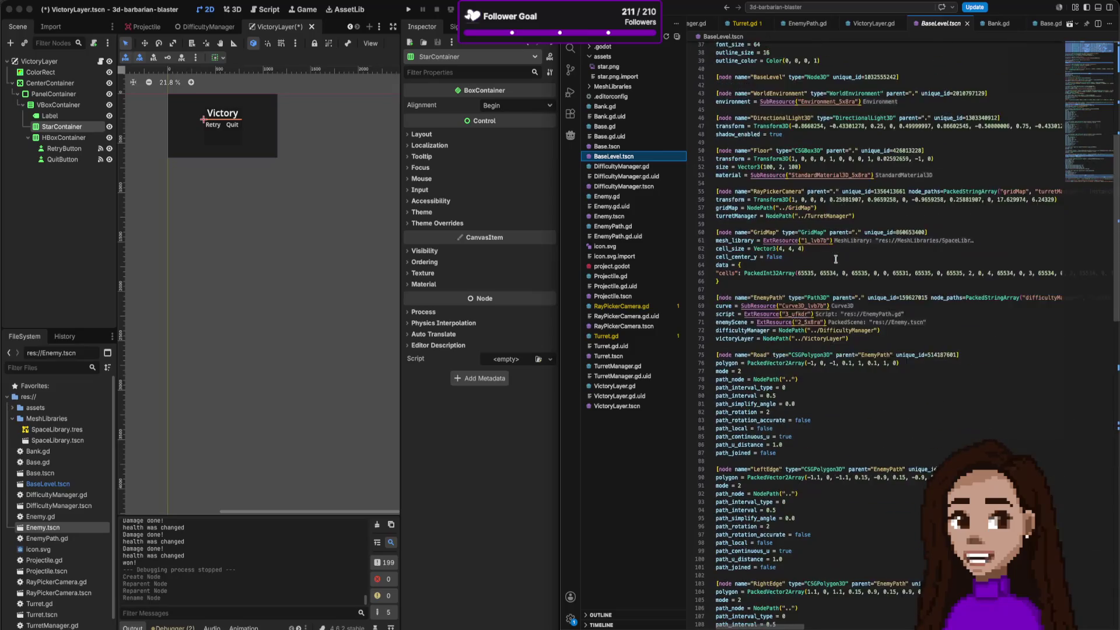
pyautogui.scroll(1, 835, 258)
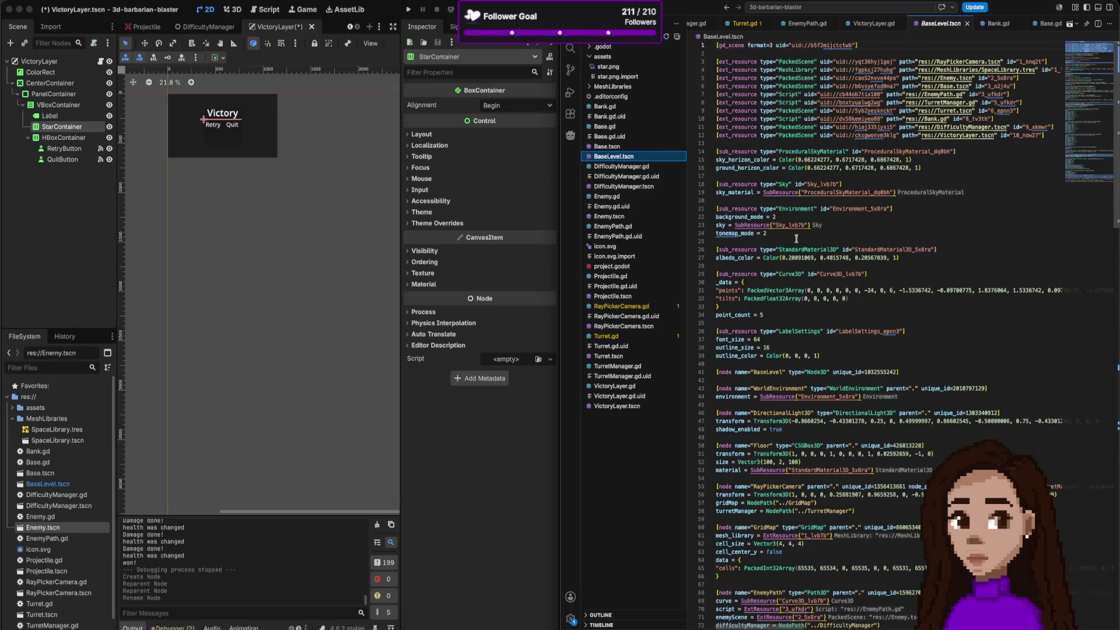
pyautogui.click(639, 188)
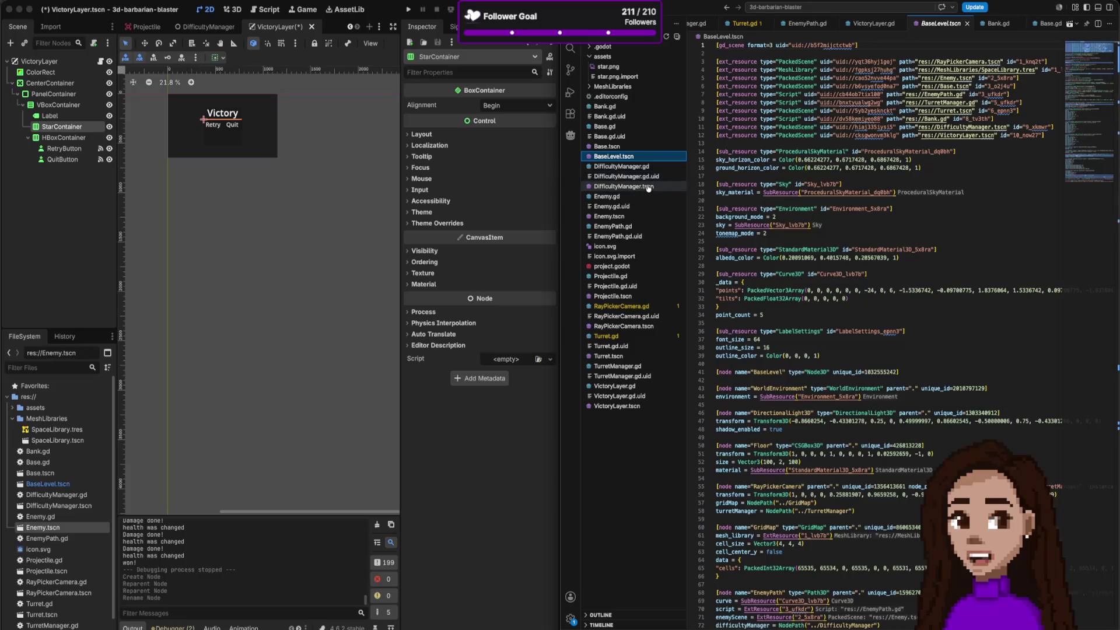
# Step: Inspect DifficultyManager.tscn's Curve sub-resources, Timer node and timeout connection, then close the file
pyautogui.moveTo(840, 221)
pyautogui.mouseDown()
pyautogui.moveTo(718, 48)
pyautogui.moveTo(761, 46)
pyautogui.moveTo(763, 256)
pyautogui.mouseUp()
pyautogui.scroll(1, 820, 67)
pyautogui.click(811, 250)
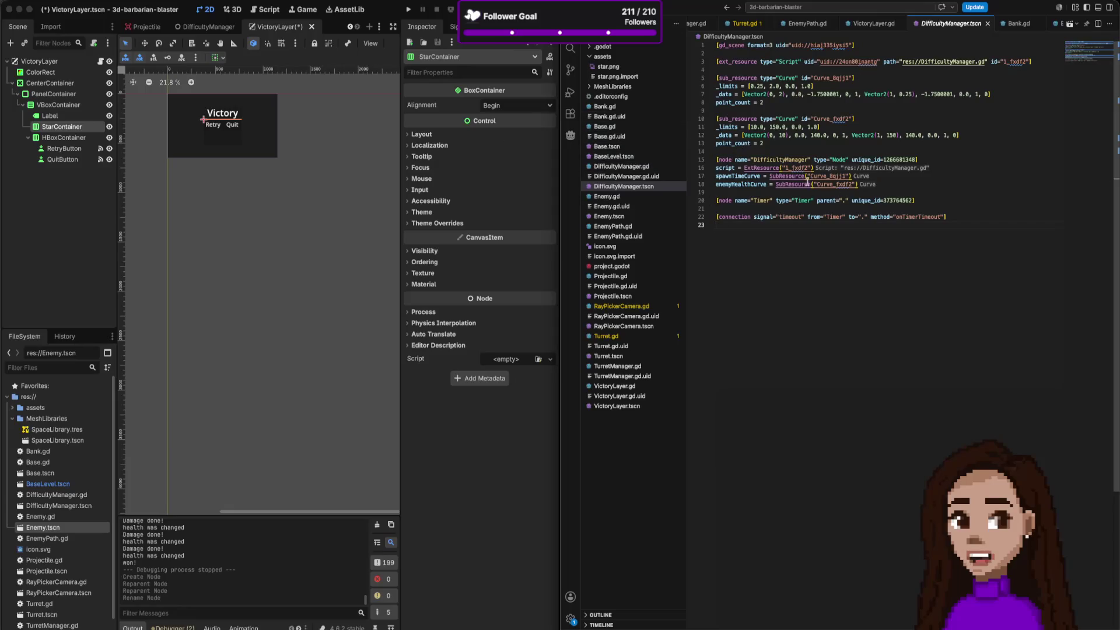
pyautogui.moveTo(791, 176)
pyautogui.press('super+w')
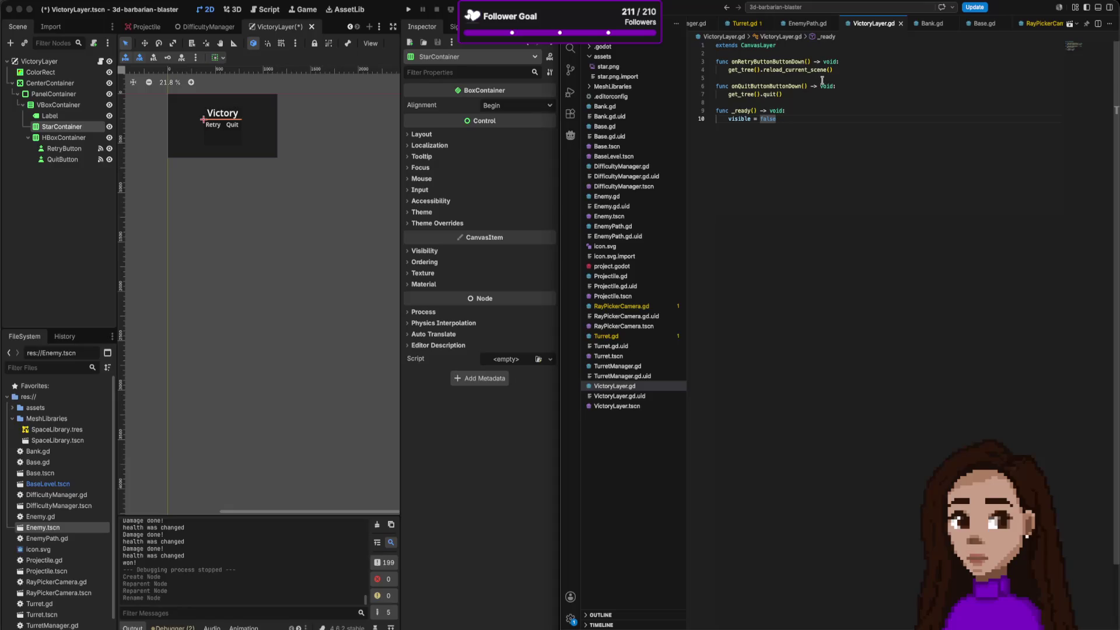
# Step: Save the VictoryLayer scene in Godot and return to VictoryLayer.gd in the code editor
pyautogui.click(799, 81)
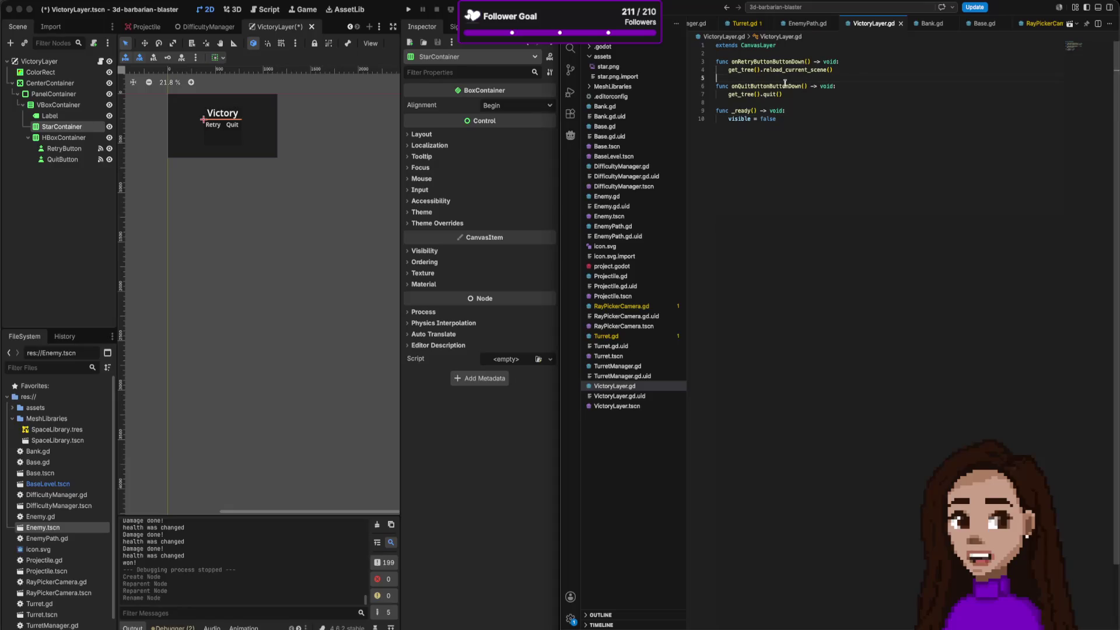
pyautogui.click(285, 29)
pyautogui.hotkey('ctrl', 's')
pyautogui.click(840, 98)
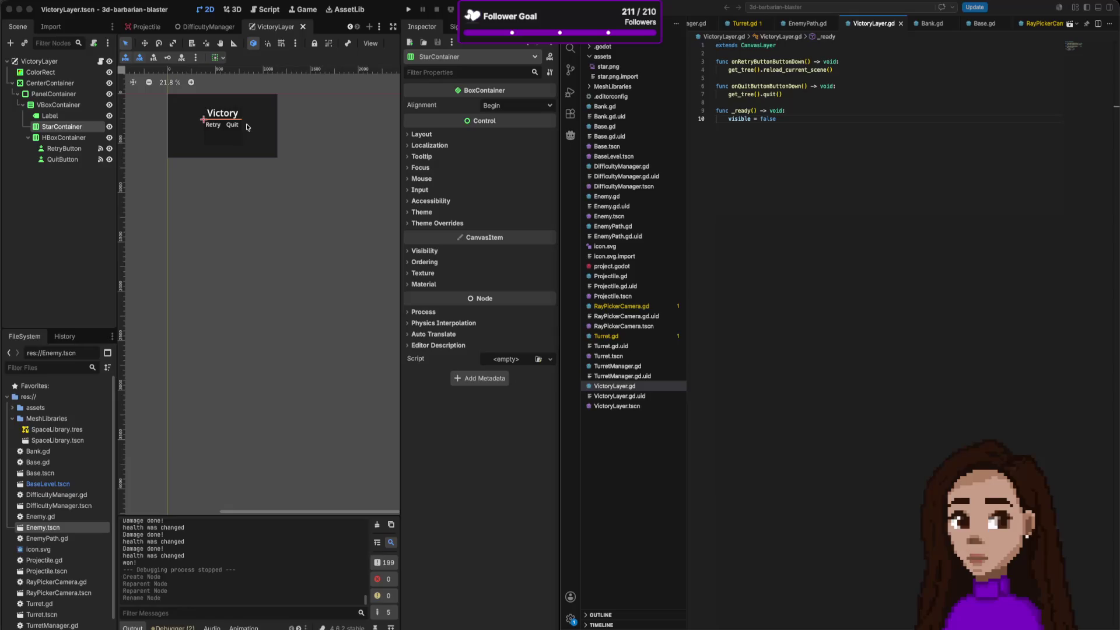
# Step: Review the get_tree().quit() line and the visible = false line in VictoryLayer.gd
pyautogui.click(802, 97)
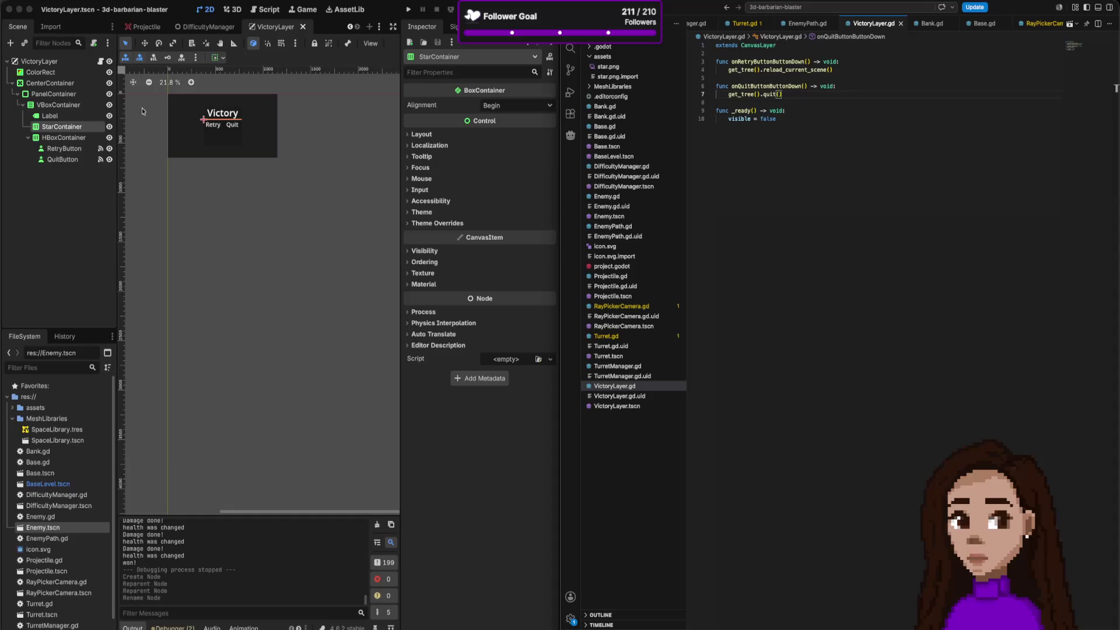
pyautogui.click(791, 131)
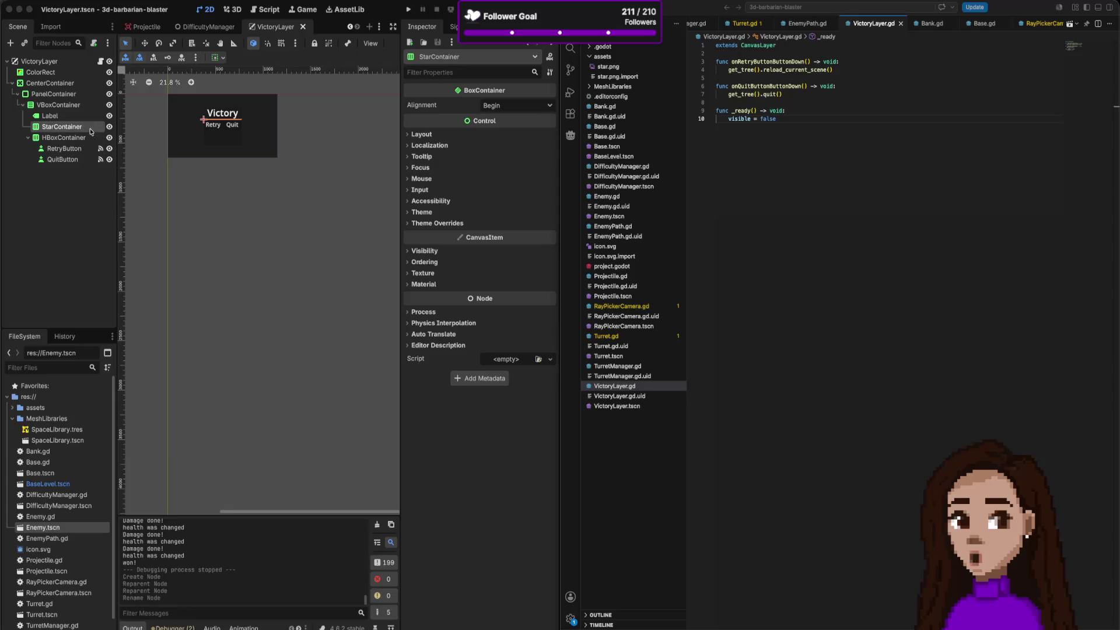
# Step: Add a TextureRect child node under StarContainer
pyautogui.hotkey('ctrl', 'a')
pyautogui.write('yrc')
pyautogui.hotkey('ctrl', 'a')
pyautogui.write('text')
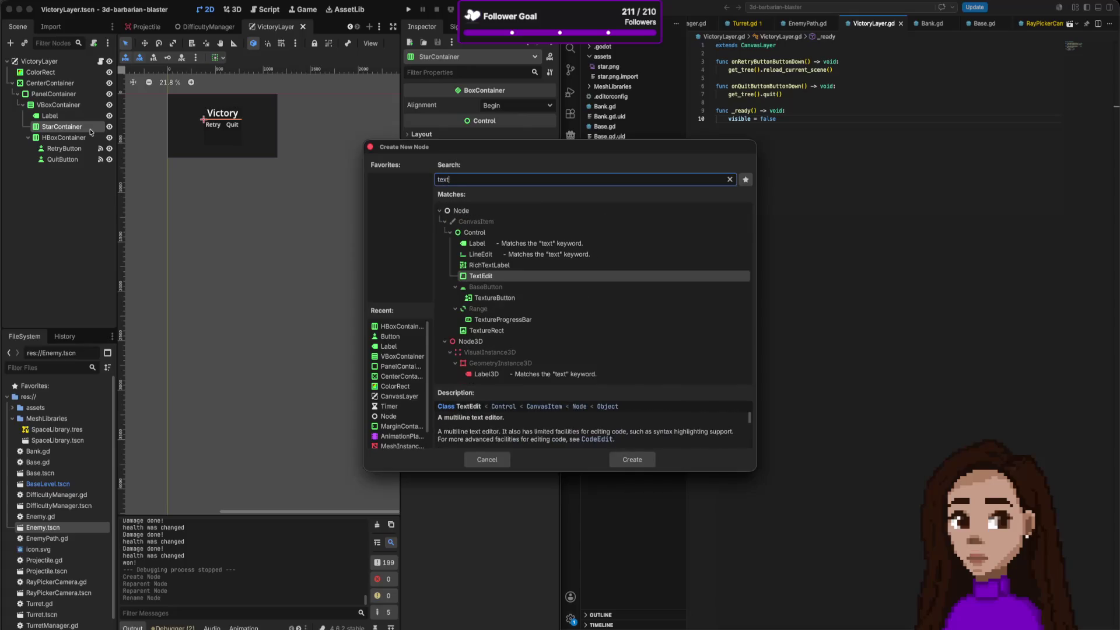
pyautogui.doubleClick(483, 331)
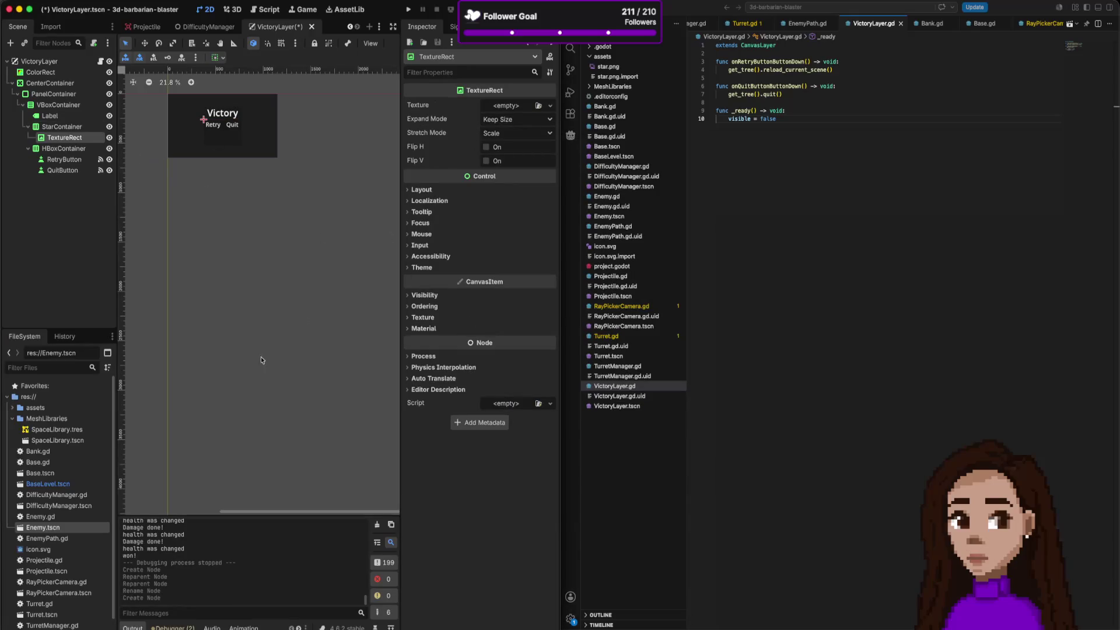
# Step: Assign star.png from the assets folder as the TextureRect's texture, leaving stretch mode at Scale
pyautogui.click(12, 408)
pyautogui.moveTo(52, 418)
pyautogui.mouseDown()
pyautogui.moveTo(508, 81)
pyautogui.moveTo(513, 105)
pyautogui.mouseUp()
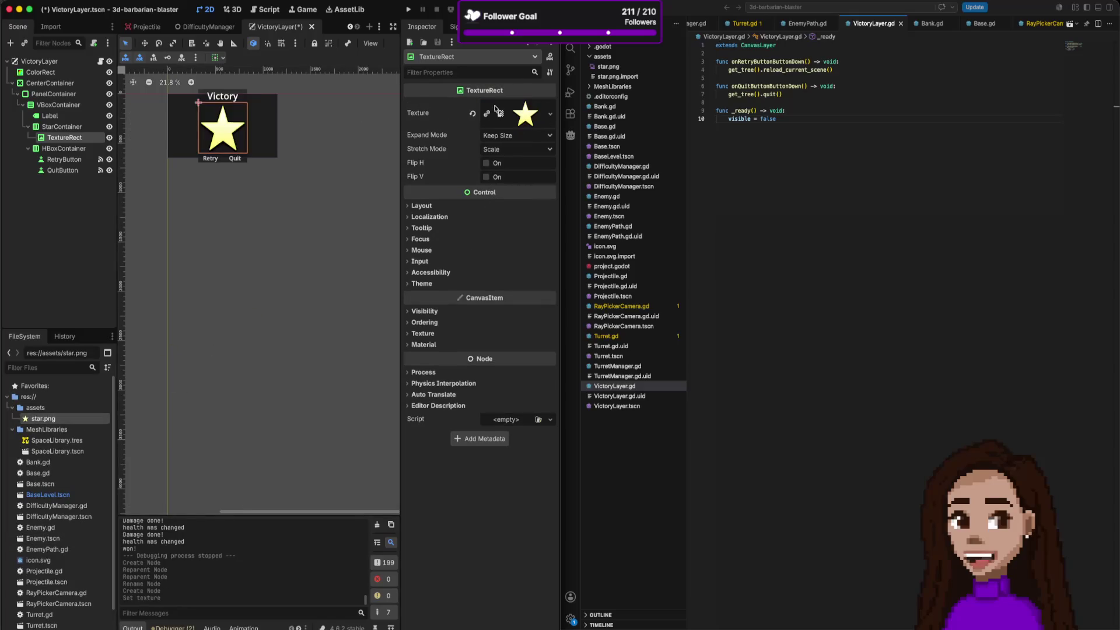
pyautogui.click(523, 151)
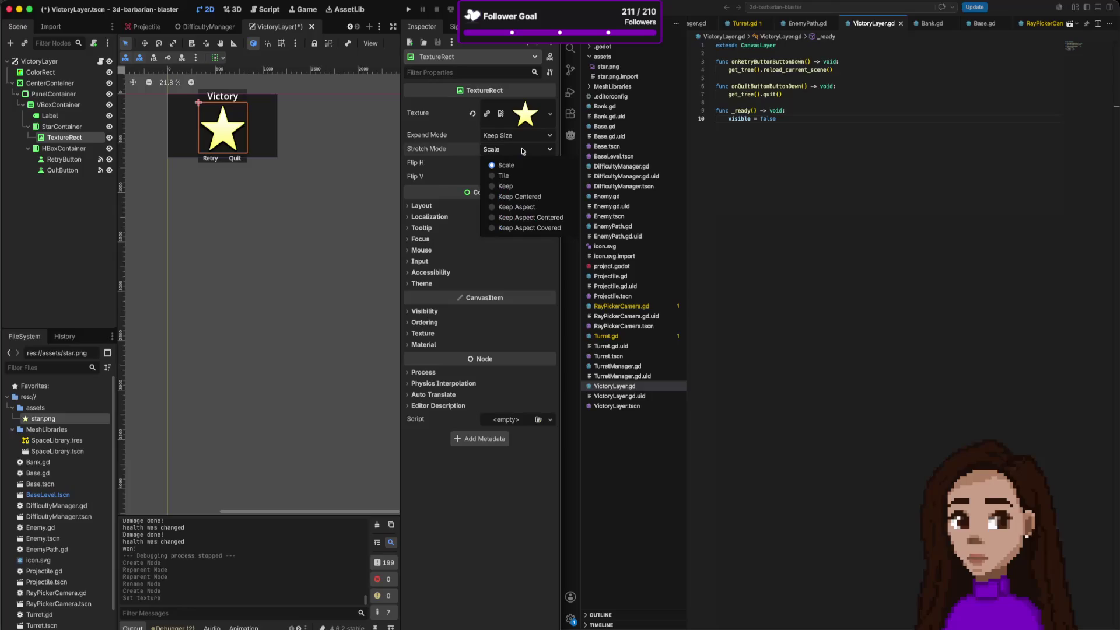
pyautogui.click(523, 150)
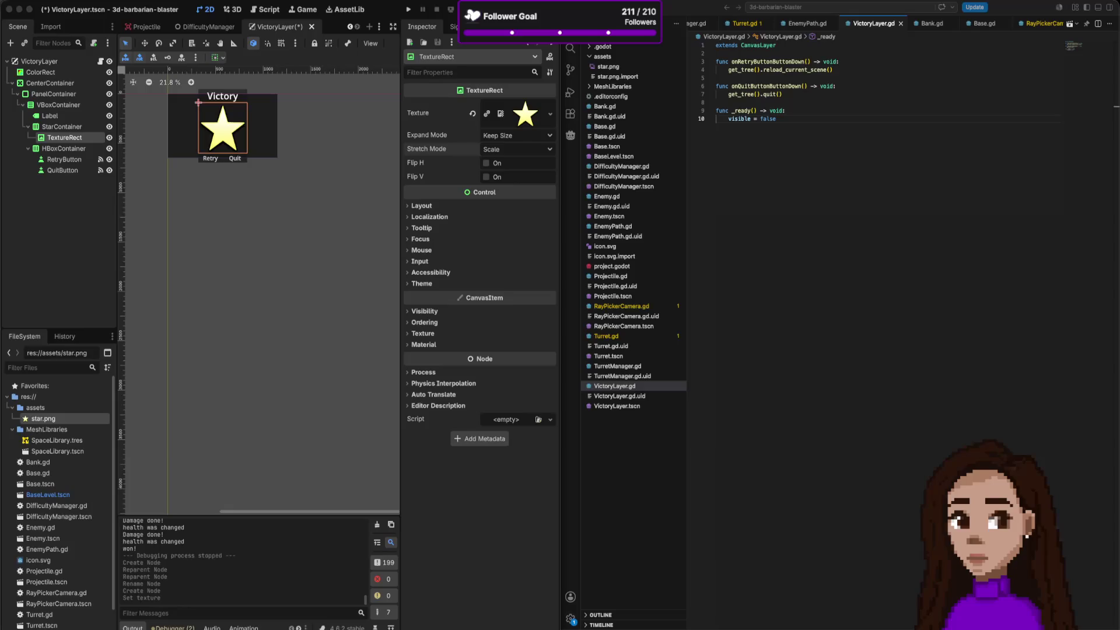
# Step: Rename the TextureRect node to Star
pyautogui.doubleClick(72, 139)
pyautogui.write('Star')
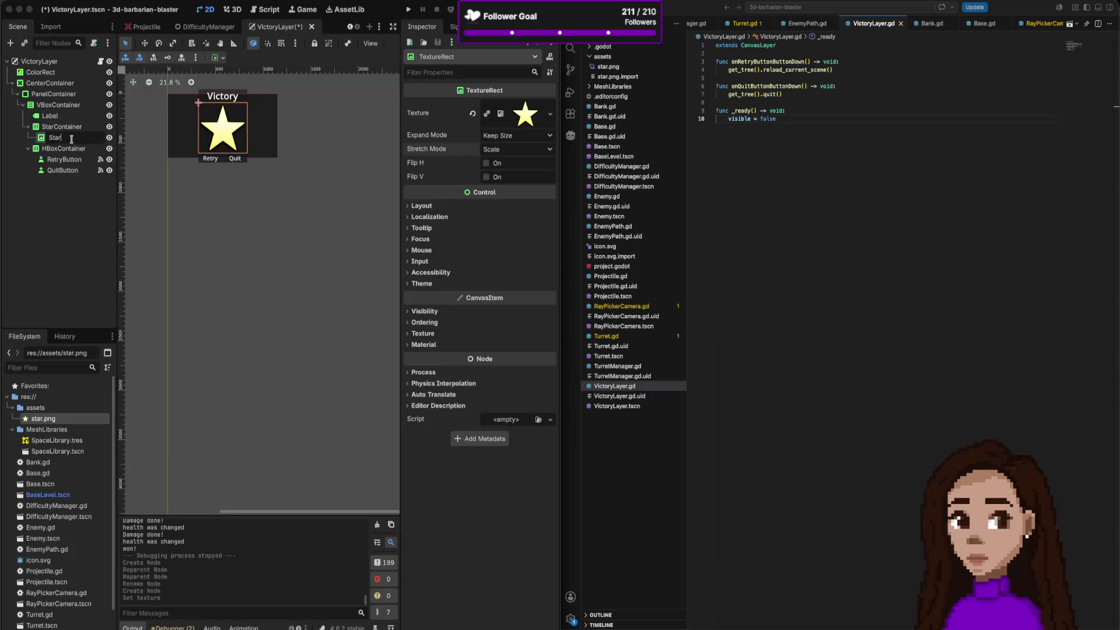
pyautogui.press('Return')
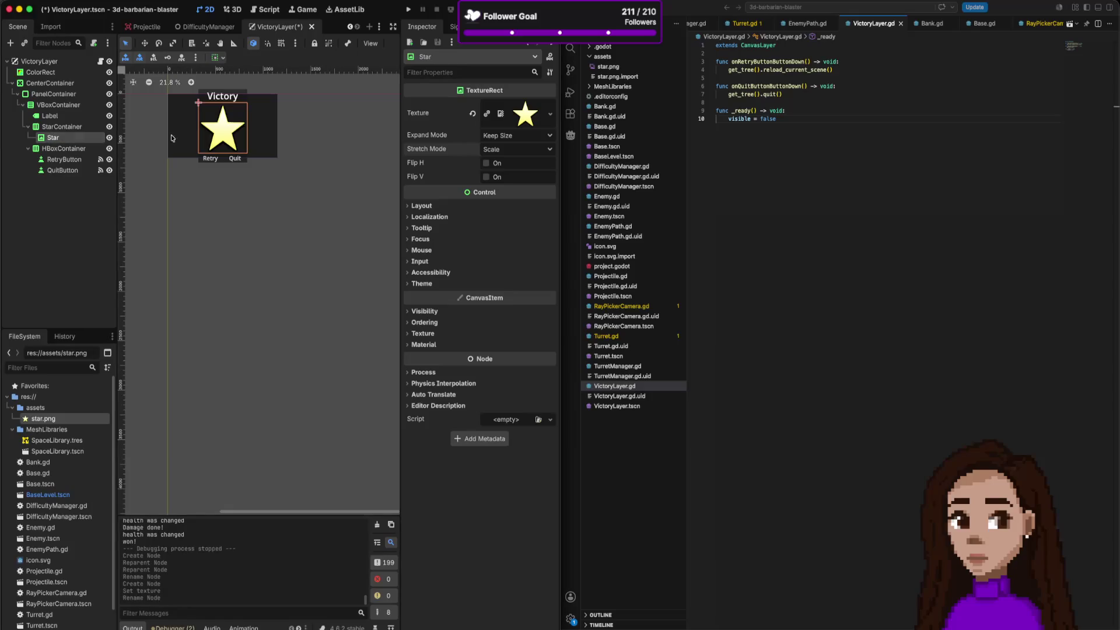
# Step: Set the Star's expand mode to Fit Width and its stretch mode to Keep Aspect
pyautogui.moveTo(475, 191)
pyautogui.click(519, 137)
pyautogui.click(512, 172)
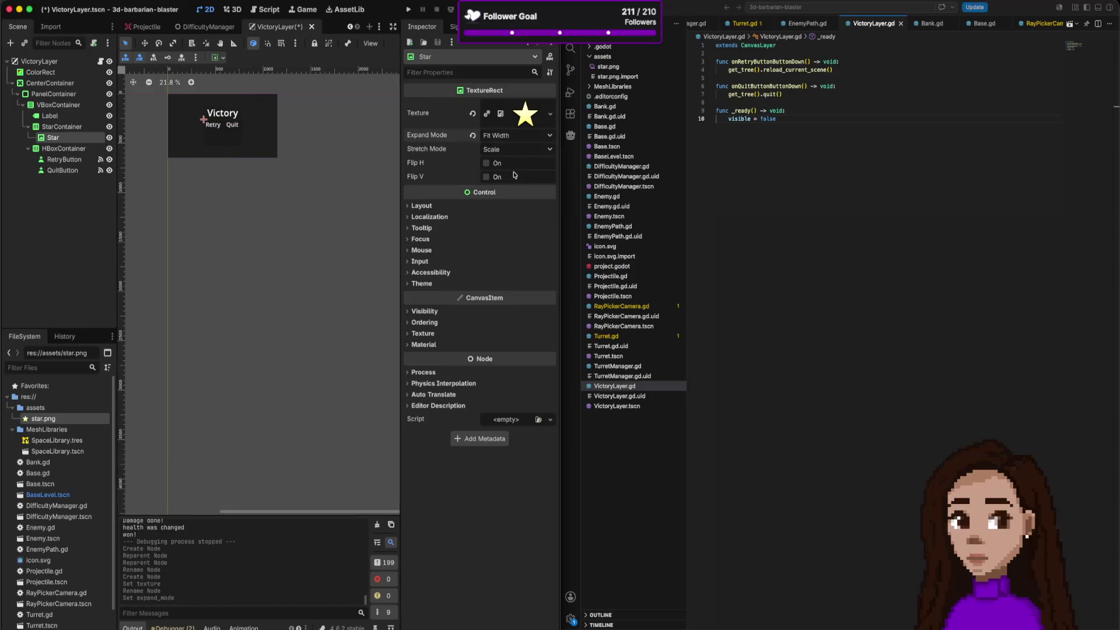
pyautogui.click(513, 147)
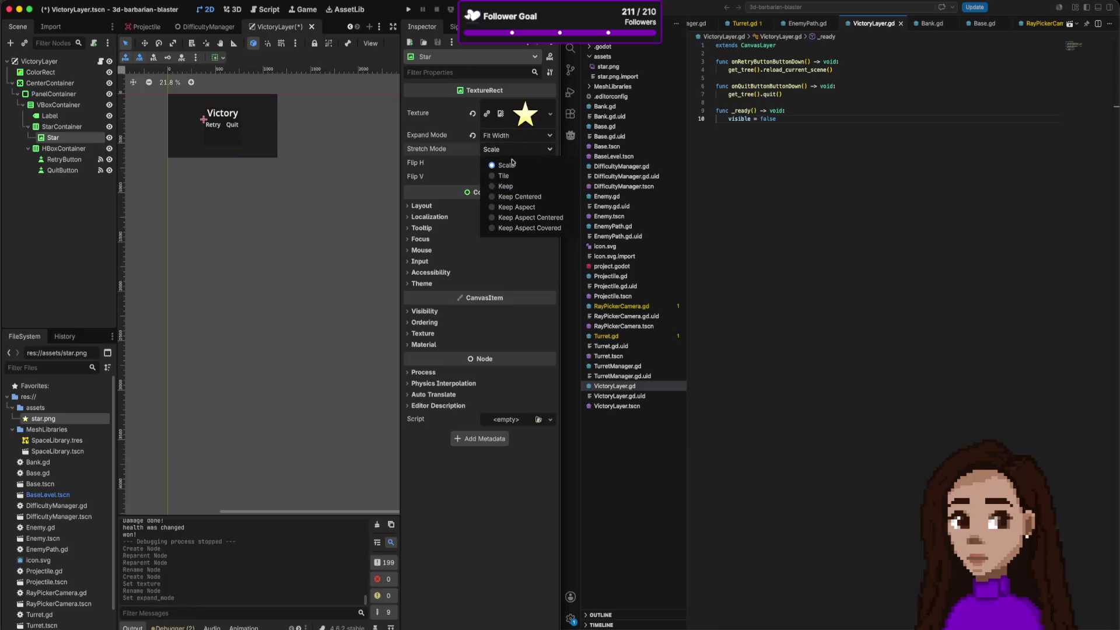
pyautogui.click(515, 197)
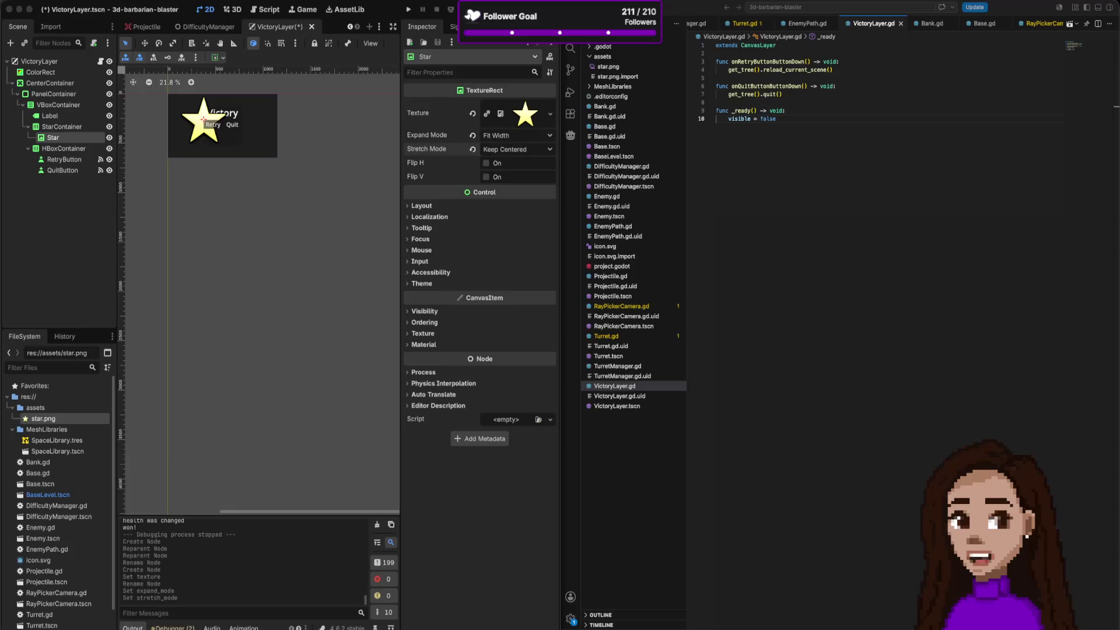
pyautogui.click(535, 154)
pyautogui.click(505, 165)
pyautogui.click(502, 152)
pyautogui.click(502, 154)
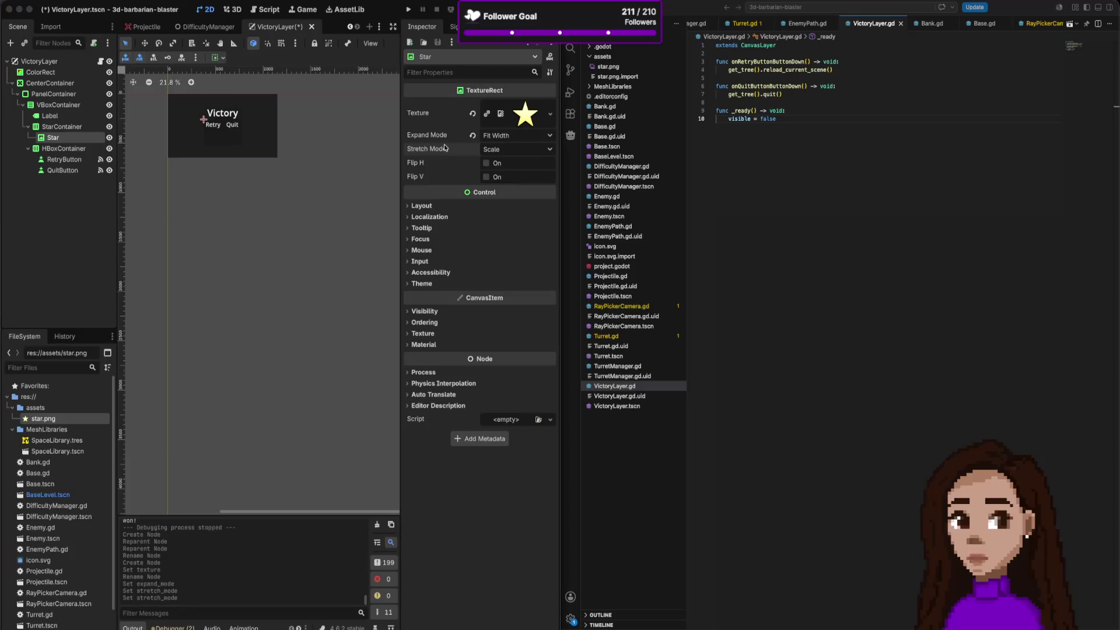
pyautogui.click(513, 149)
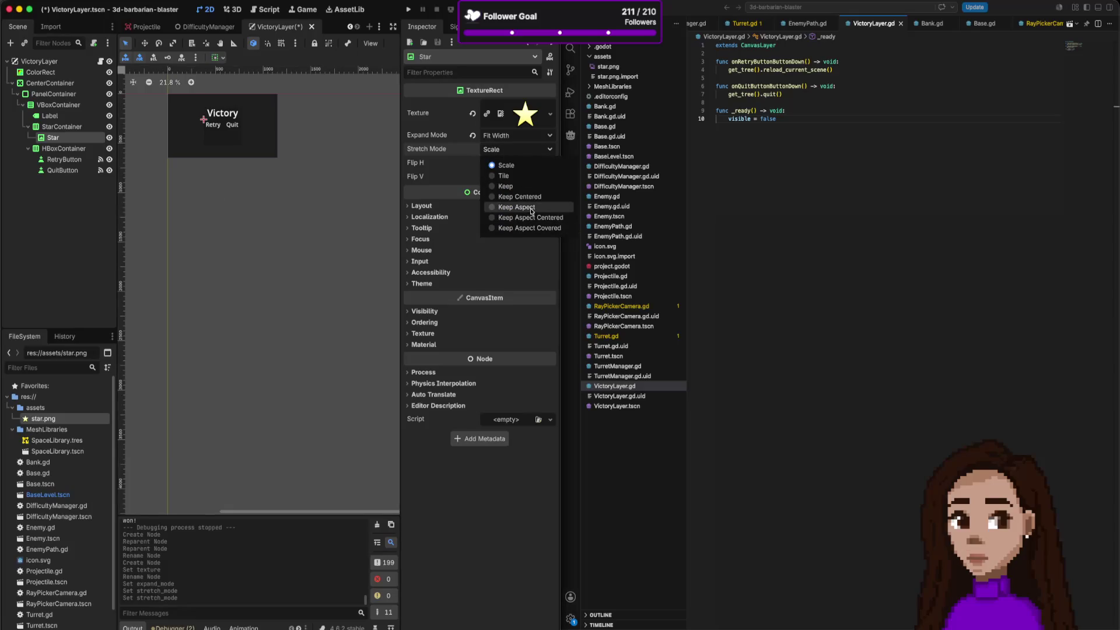
pyautogui.click(531, 209)
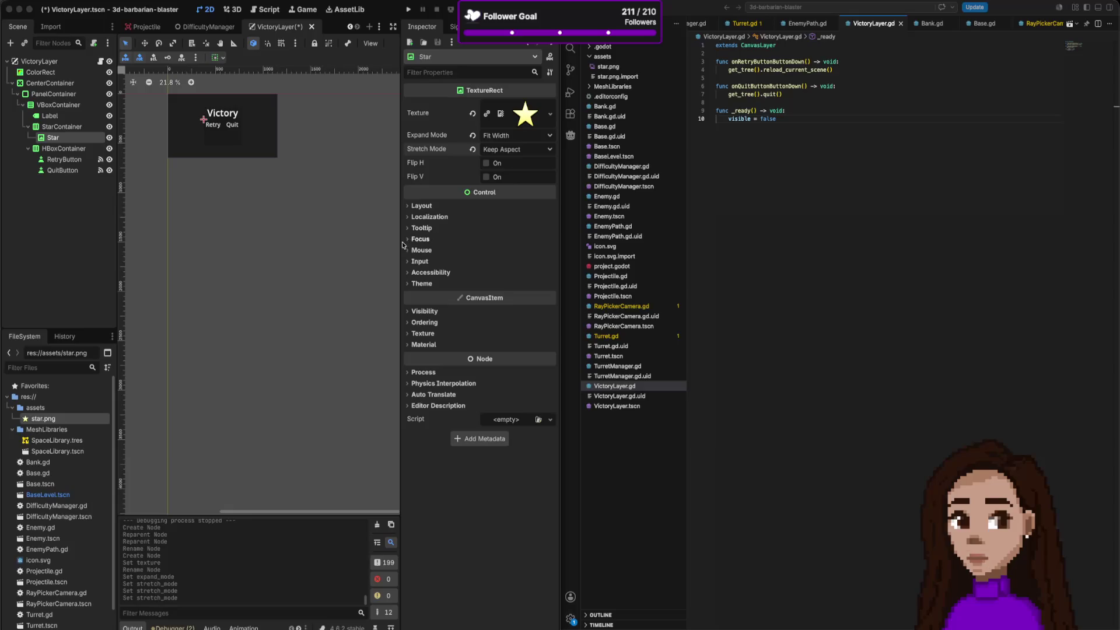
# Step: Give the Star node a custom minimum size of 128 × 128
pyautogui.click(421, 205)
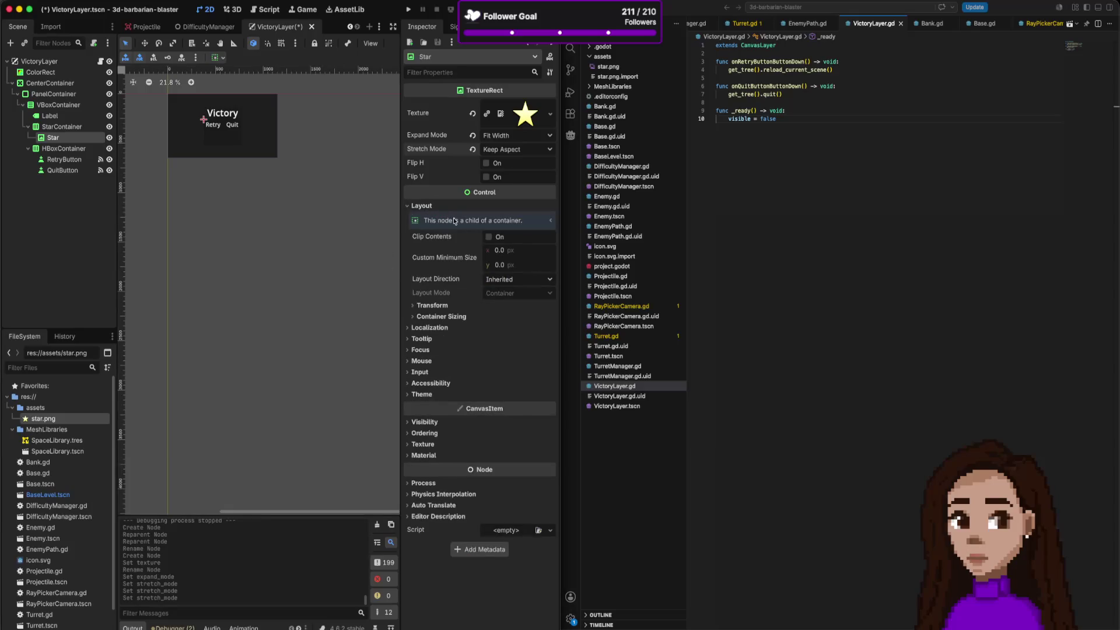
pyautogui.click(441, 307)
pyautogui.click(441, 307)
pyautogui.click(516, 250)
pyautogui.write('12')
pyautogui.press('Return')
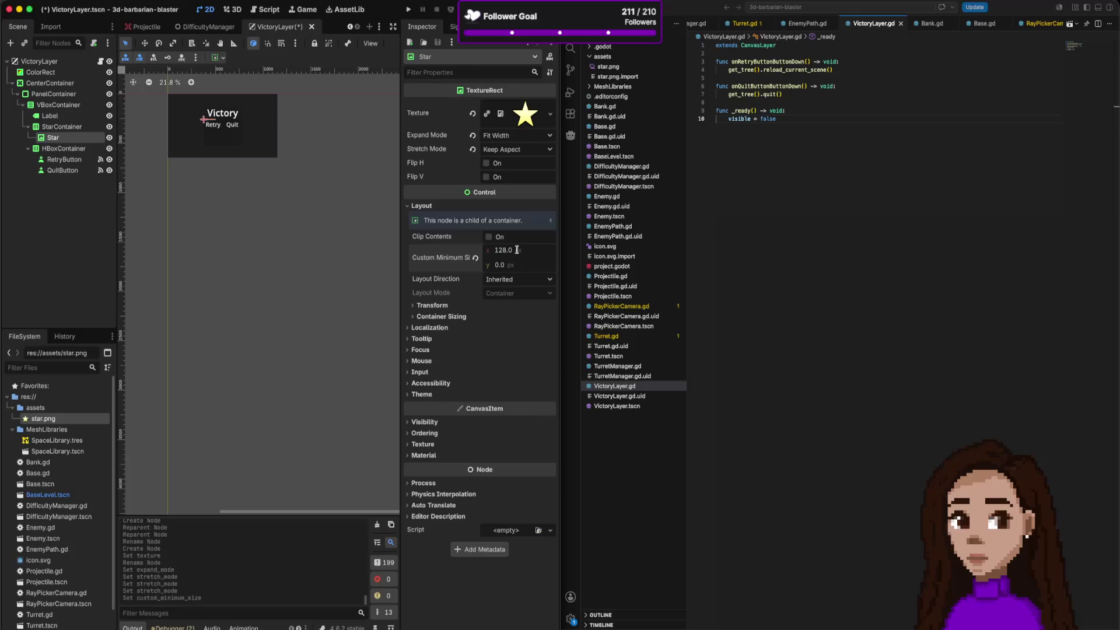
pyautogui.click(514, 265)
pyautogui.write('128')
pyautogui.press('Return')
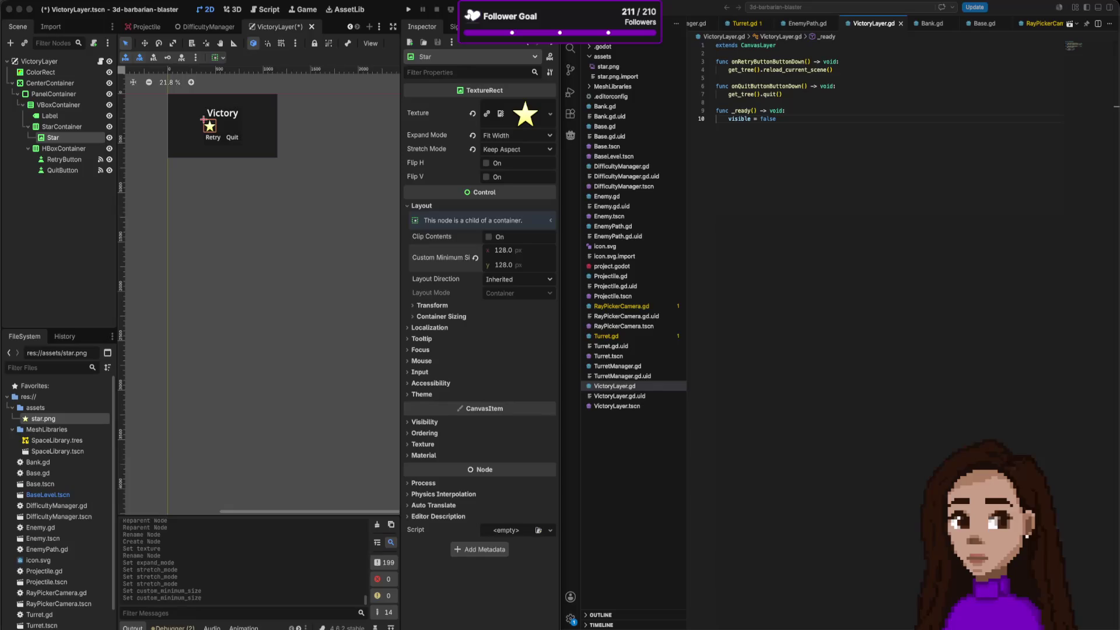
# Step: Enable horizontal Expand in Star's container sizing, keeping Fit Width and the current stretch mode
pyautogui.click(464, 316)
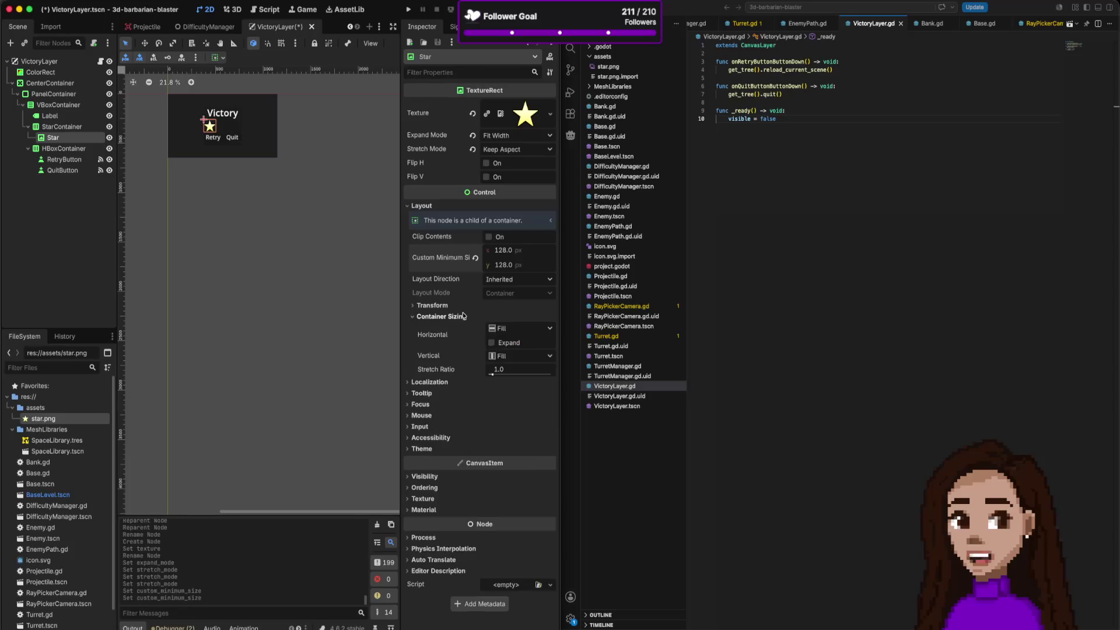
pyautogui.click(516, 344)
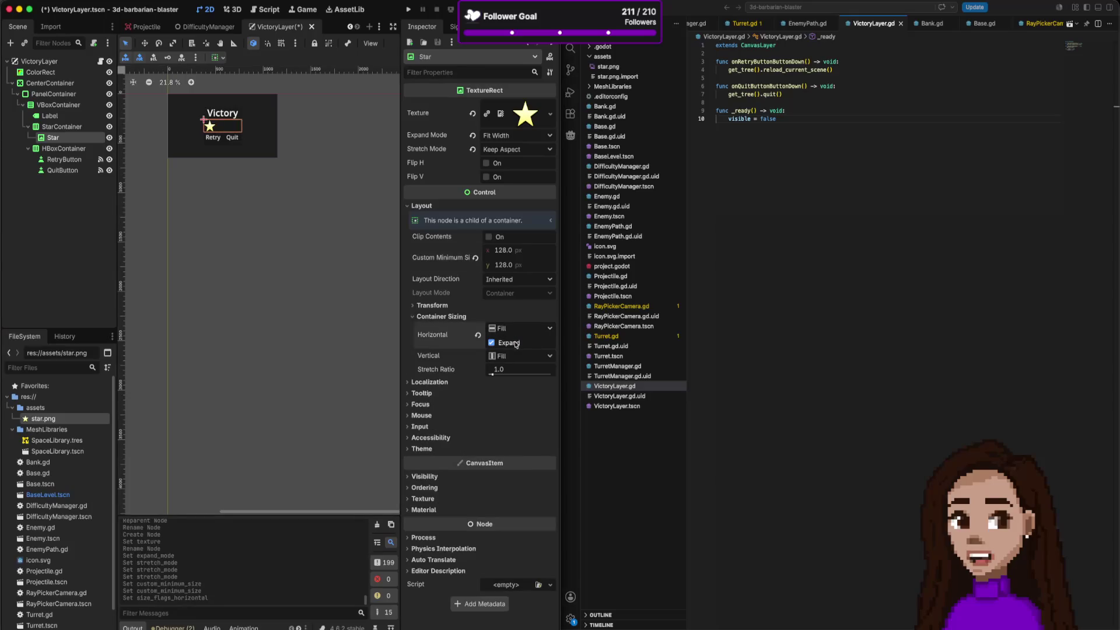
pyautogui.click(524, 136)
pyautogui.click(525, 135)
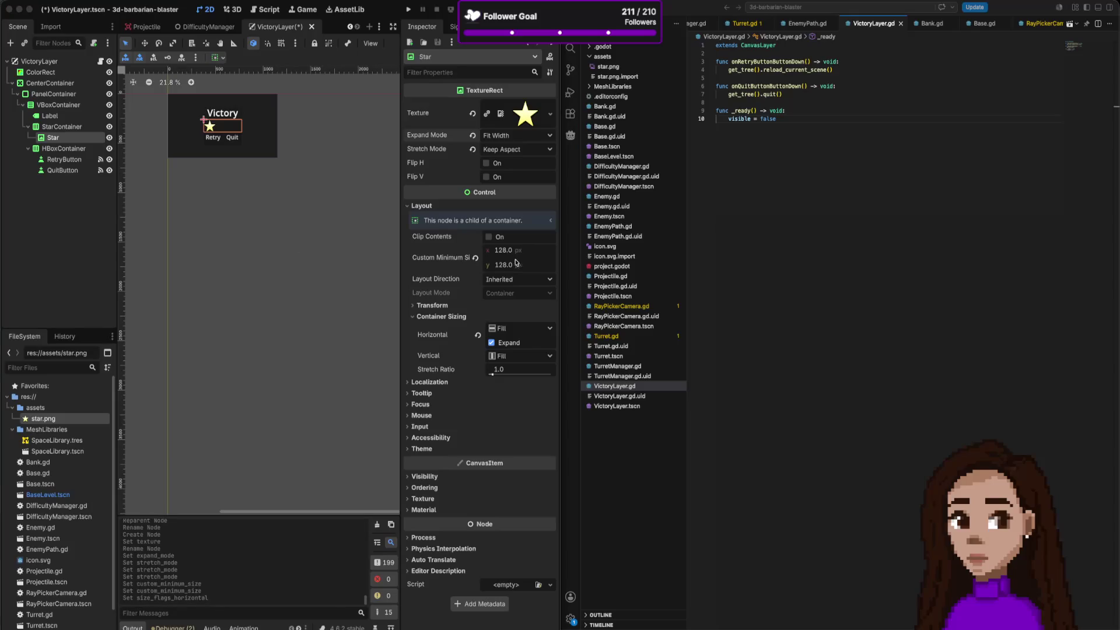
pyautogui.click(534, 140)
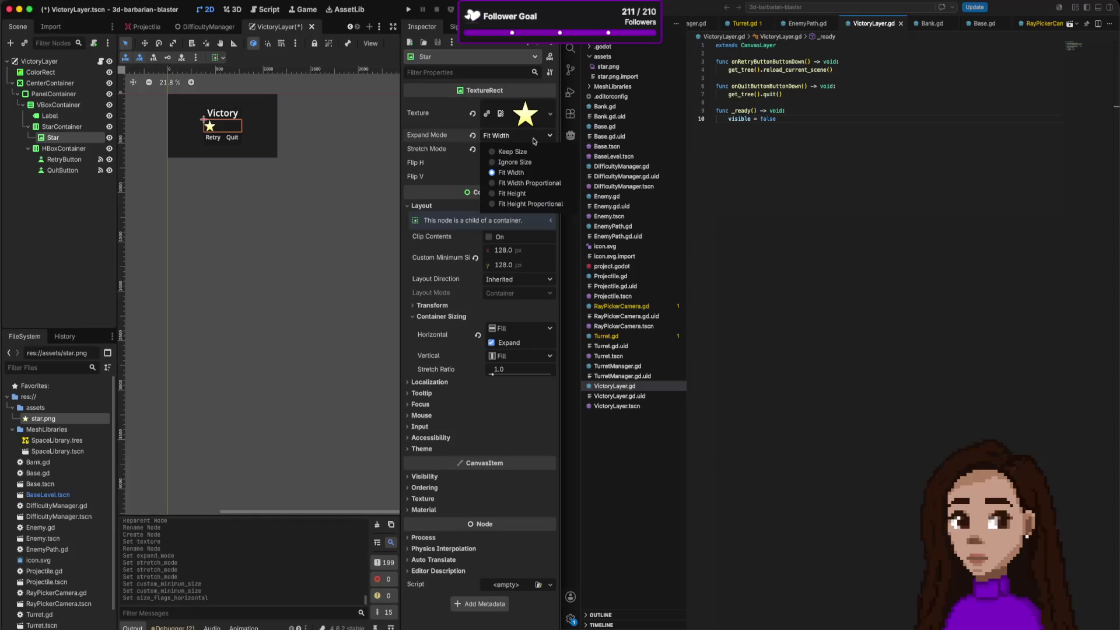
pyautogui.click(517, 173)
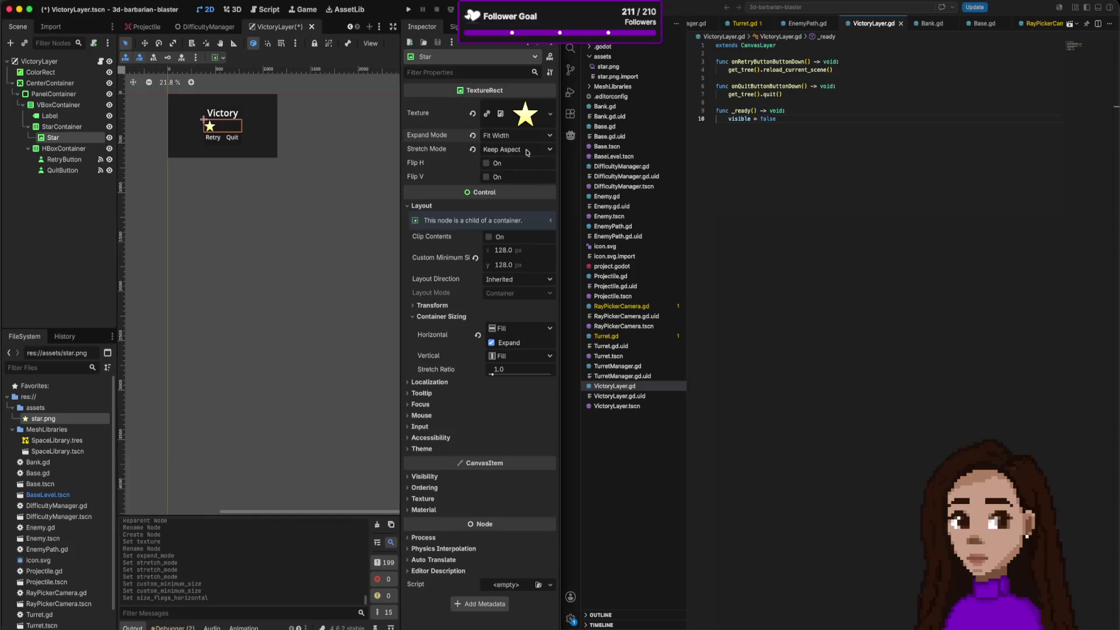
pyautogui.click(527, 151)
pyautogui.click(527, 151)
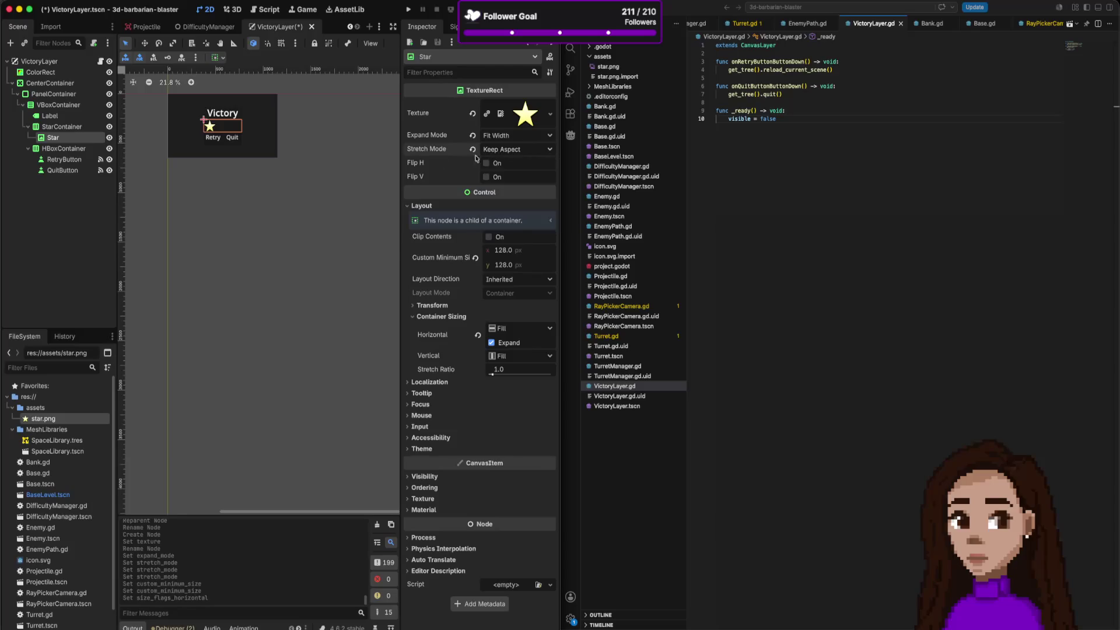
pyautogui.click(61, 127)
pyautogui.click(442, 134)
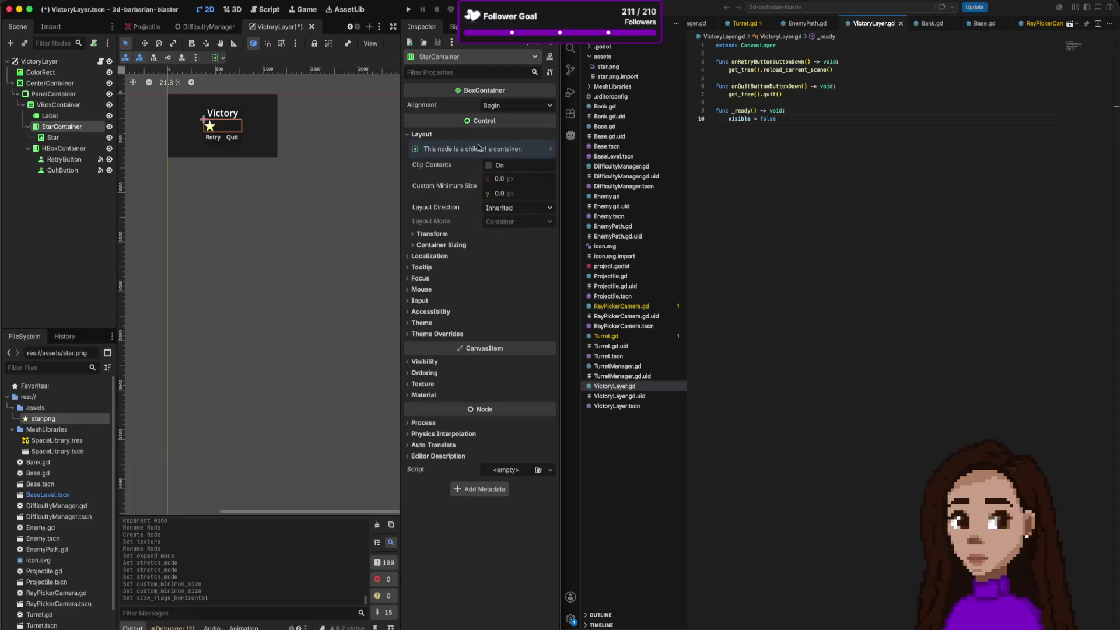
pyautogui.click(509, 105)
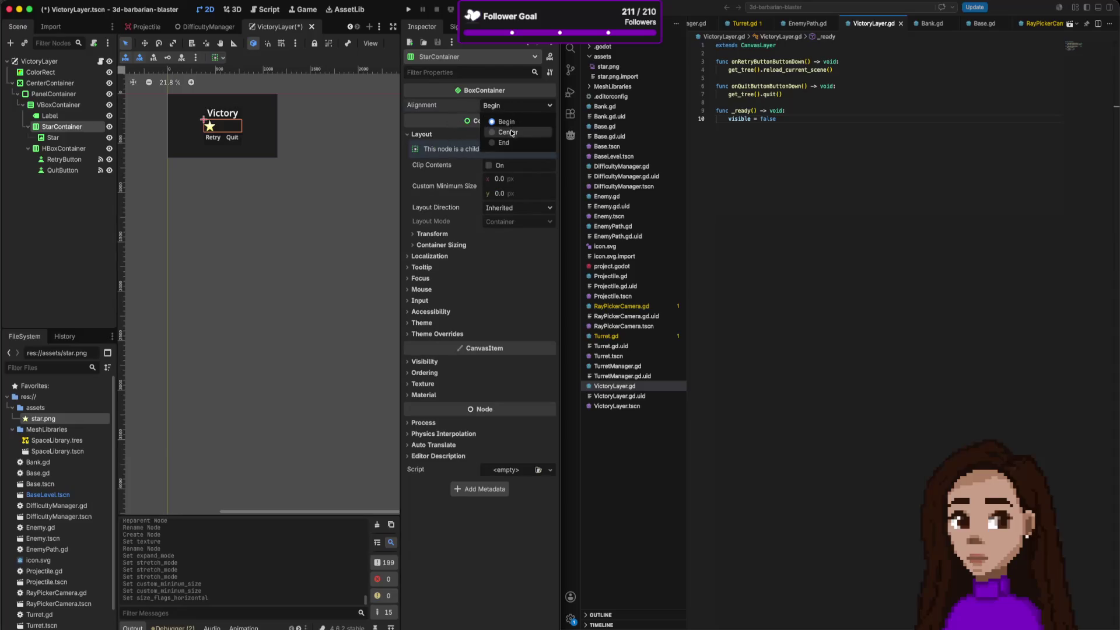
pyautogui.click(512, 128)
pyautogui.click(517, 106)
pyautogui.click(492, 117)
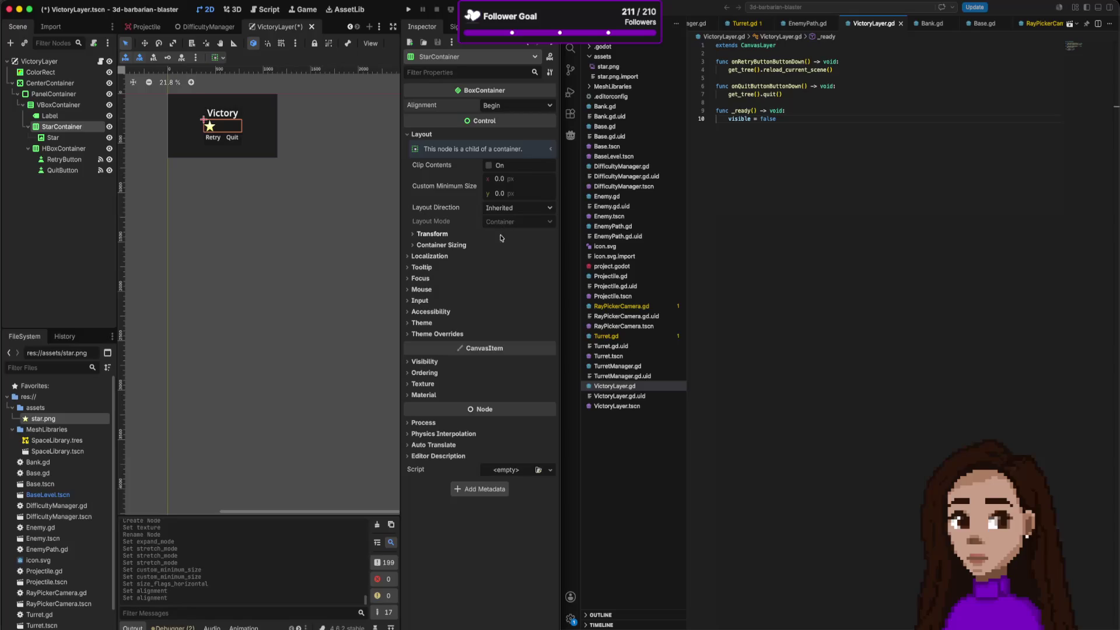
pyautogui.click(506, 208)
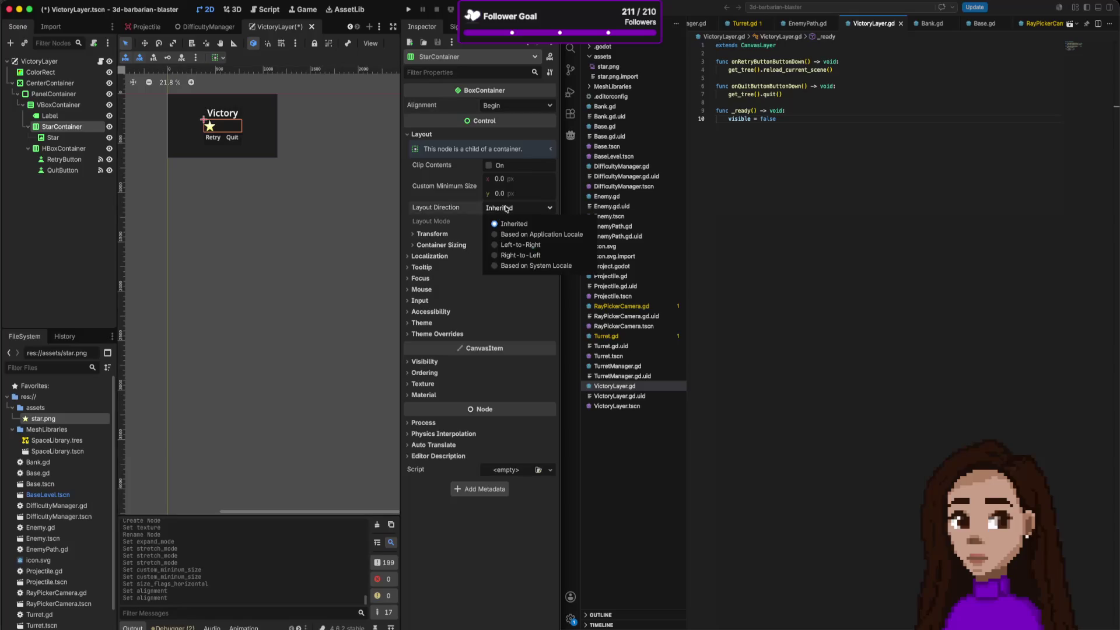
pyautogui.click(505, 209)
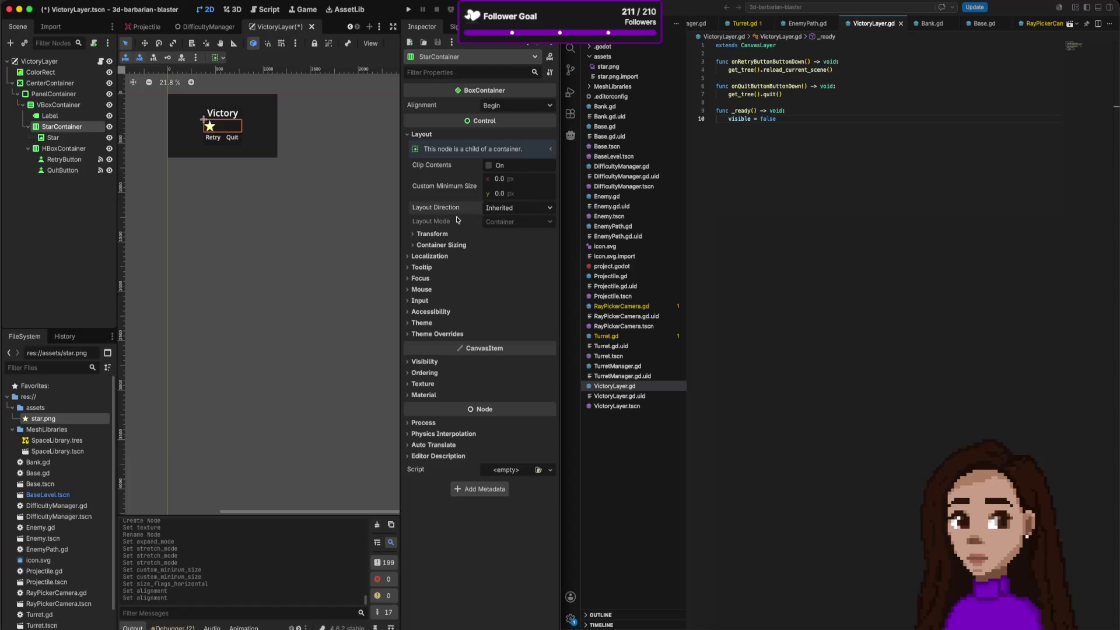
pyautogui.click(82, 139)
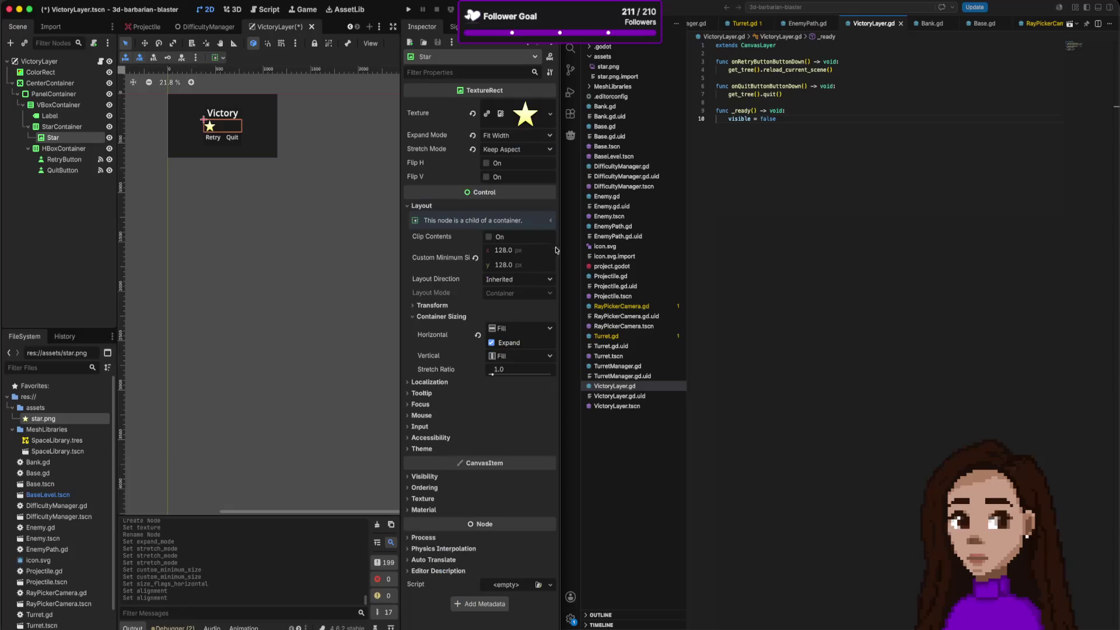
# Step: Toggle Star's horizontal Expand setting and leave vertical sizing at Fill
pyautogui.click(491, 344)
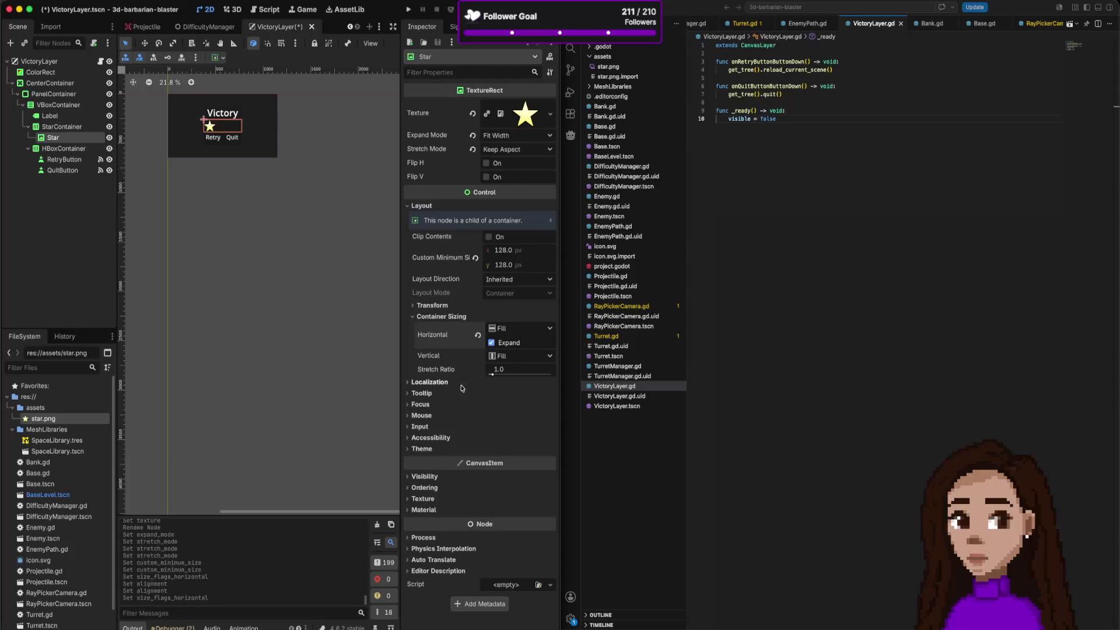
pyautogui.click(497, 357)
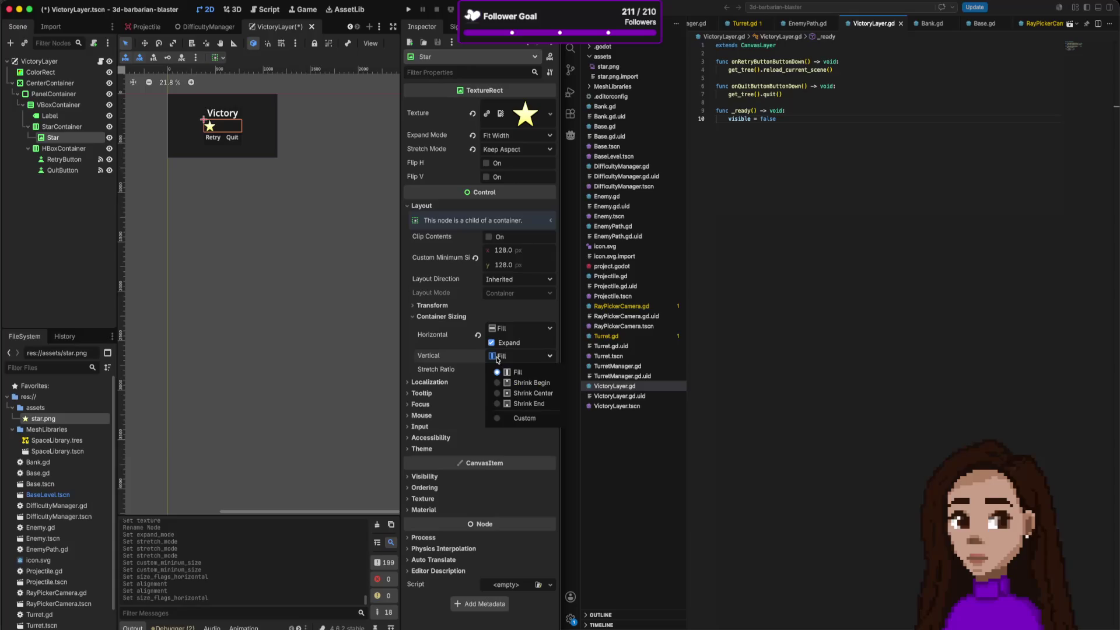
pyautogui.click(497, 360)
pyautogui.click(504, 360)
pyautogui.click(503, 360)
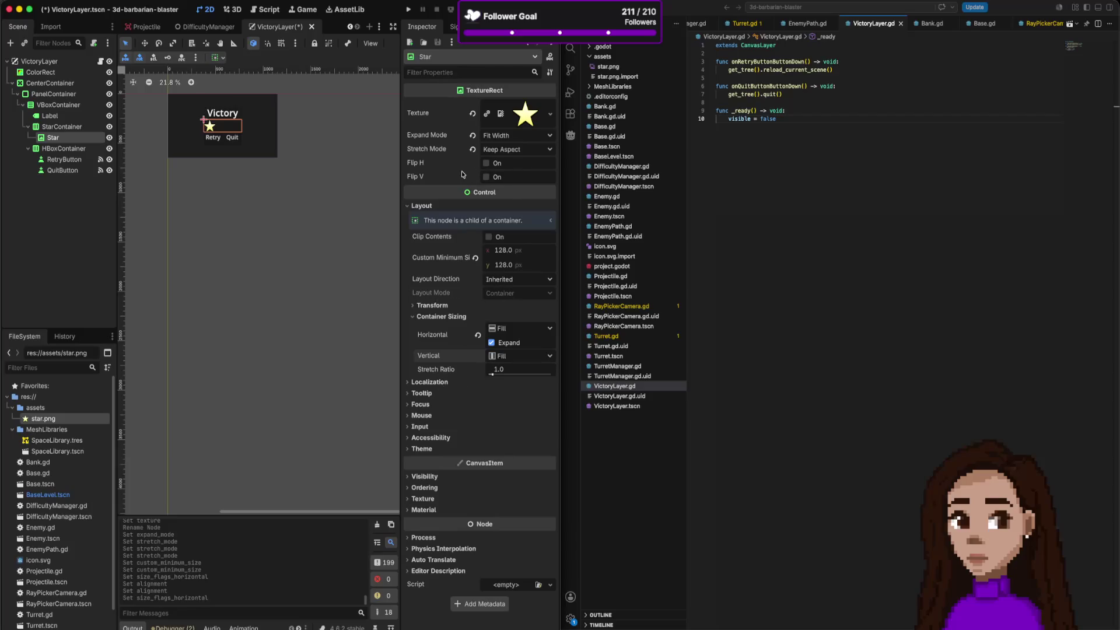
# Step: Try Keep Size expand and Keep Centered stretch on Star, then restore Fit Width and Keep Aspect
pyautogui.click(516, 135)
pyautogui.click(513, 152)
pyautogui.click(514, 138)
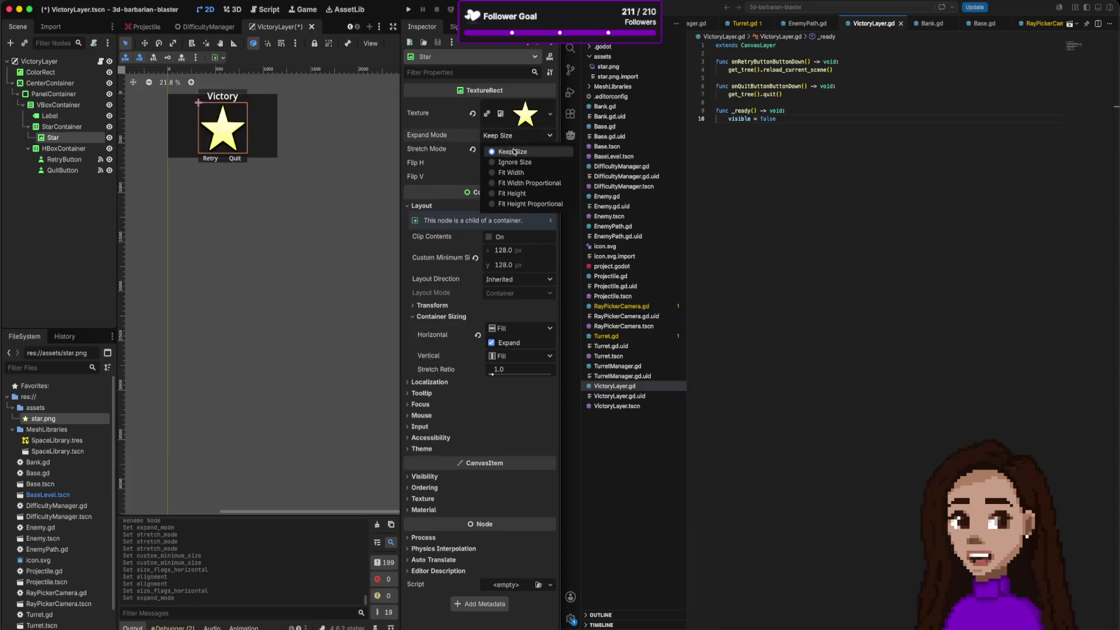
pyautogui.click(517, 172)
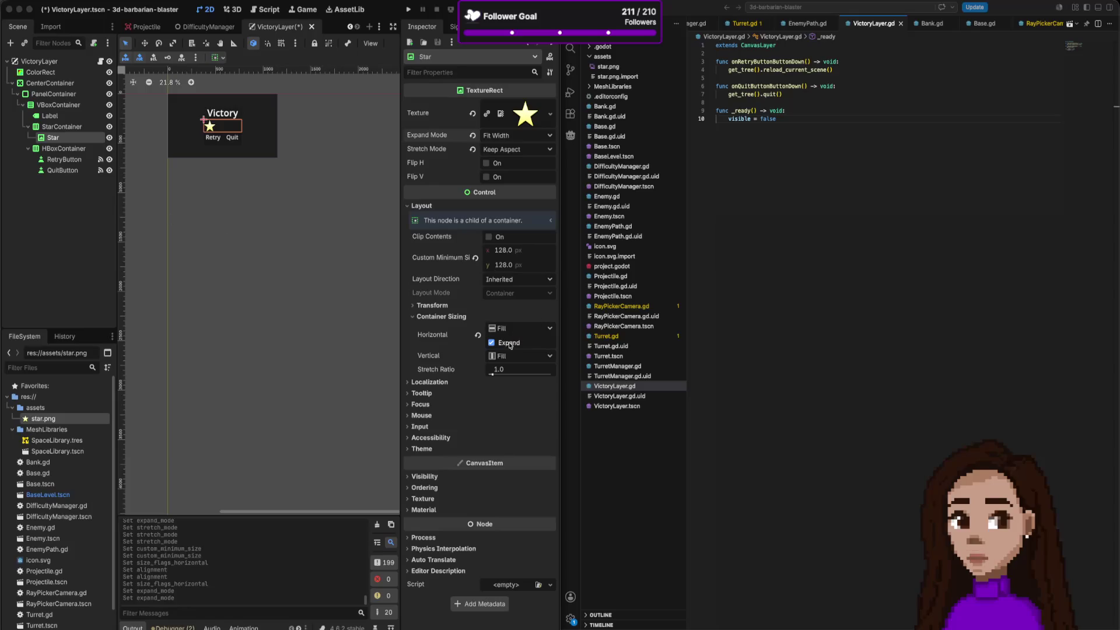
pyautogui.click(523, 330)
pyautogui.click(516, 344)
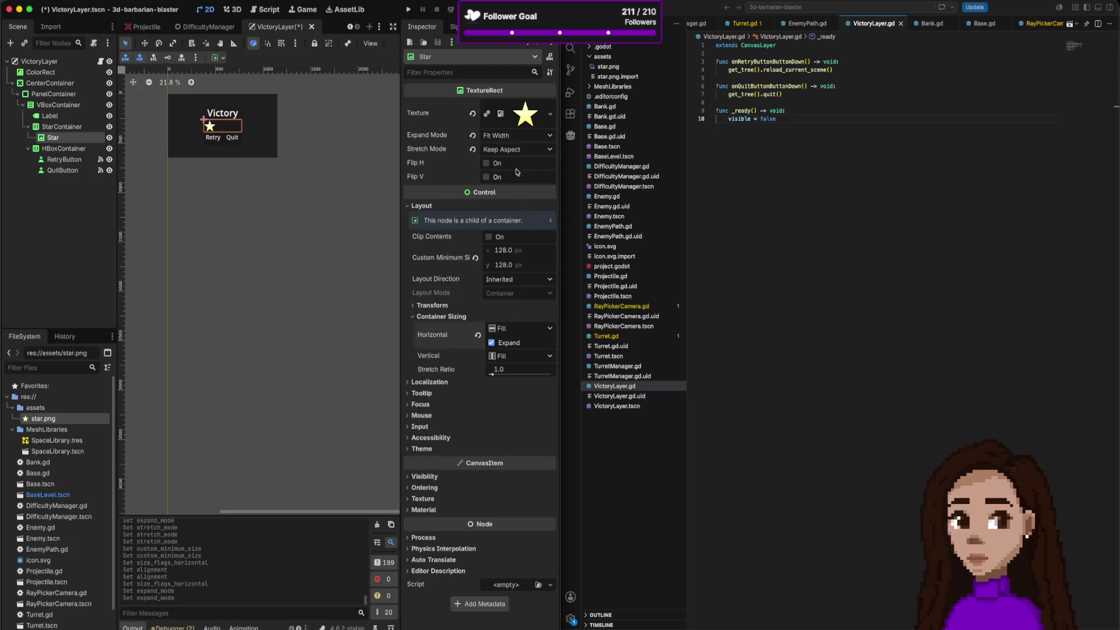
pyautogui.click(516, 150)
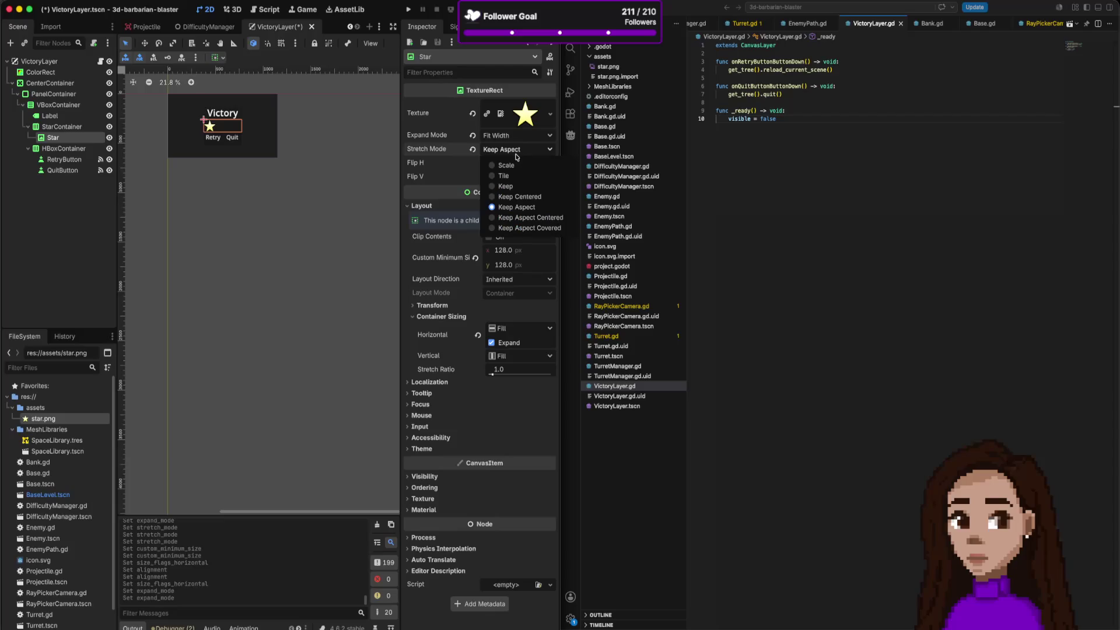
pyautogui.click(516, 197)
pyautogui.click(516, 151)
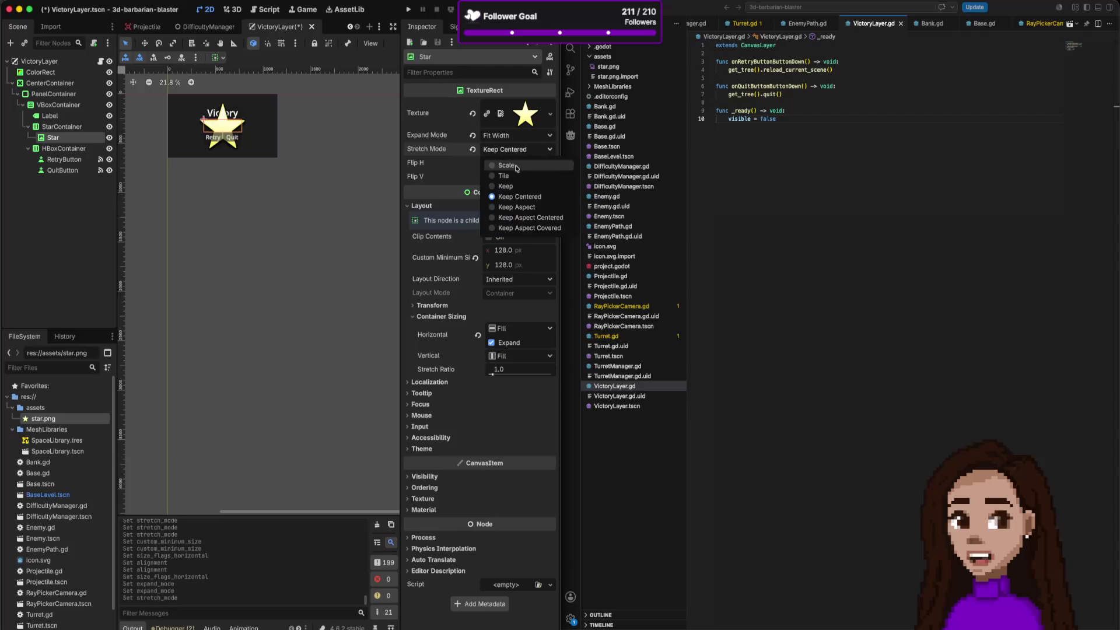
pyautogui.click(516, 207)
pyautogui.click(515, 137)
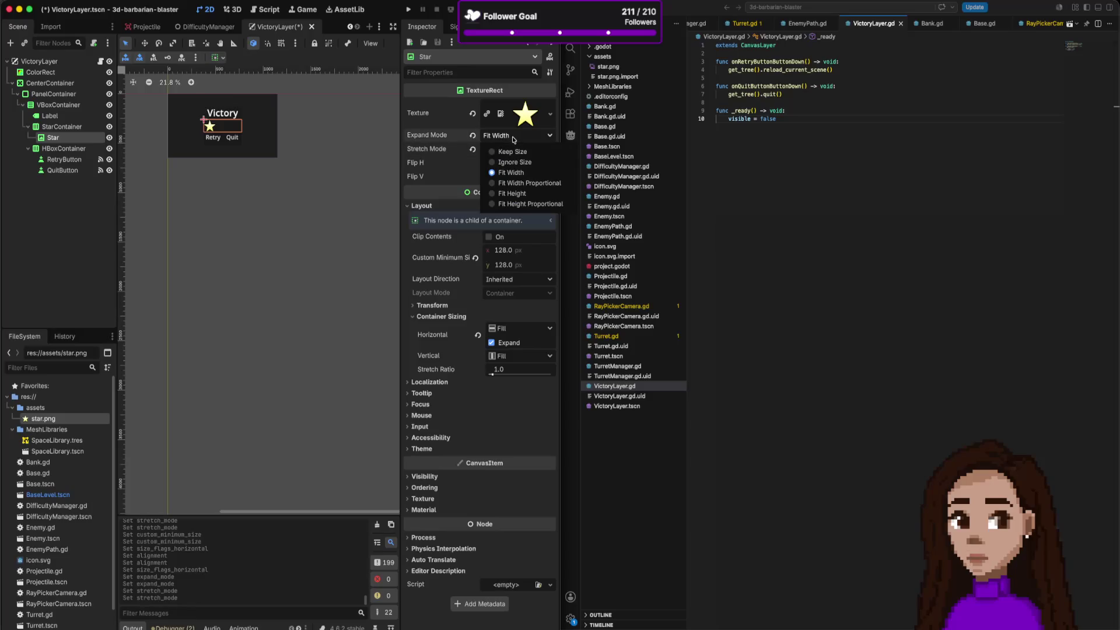
pyautogui.click(514, 139)
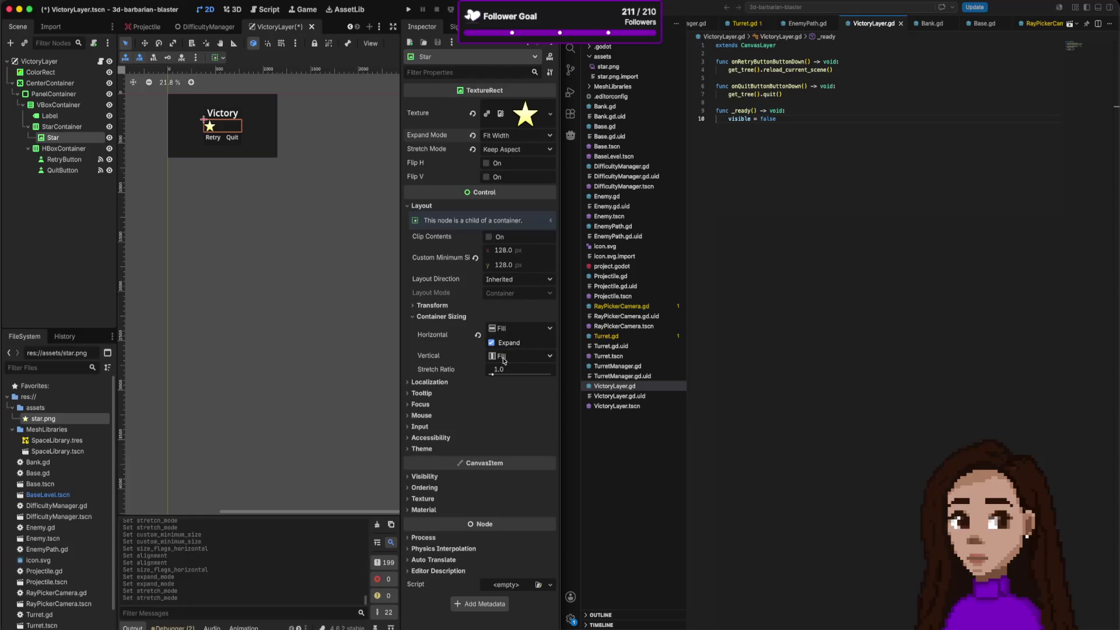
# Step: Try Shrink Center horizontal sizing on Star, then set it back to Fill
pyautogui.click(505, 330)
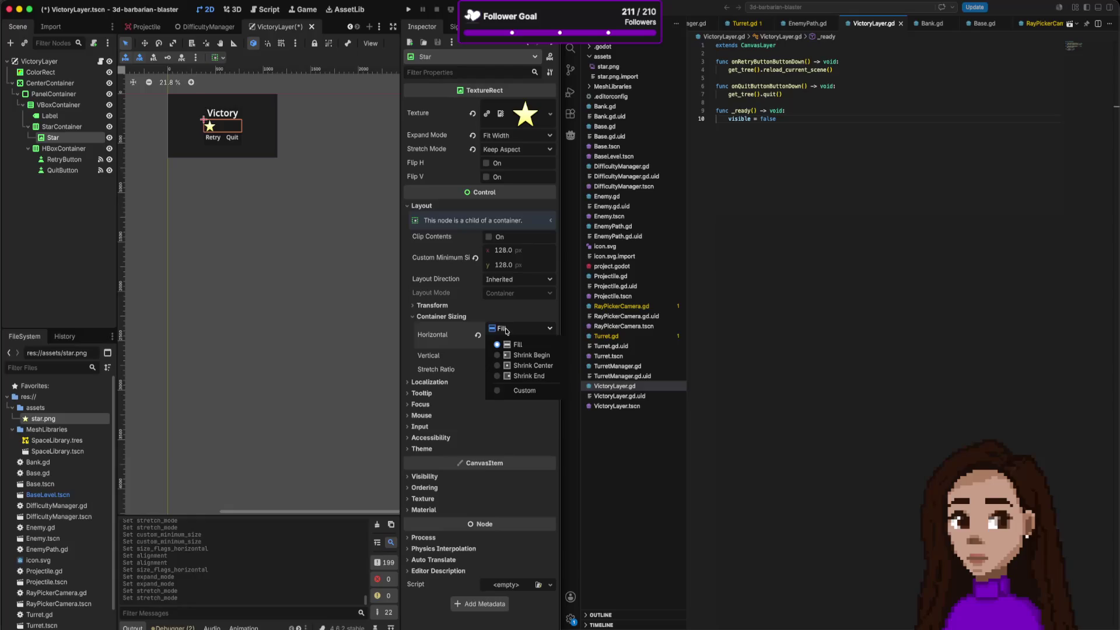
pyautogui.click(532, 365)
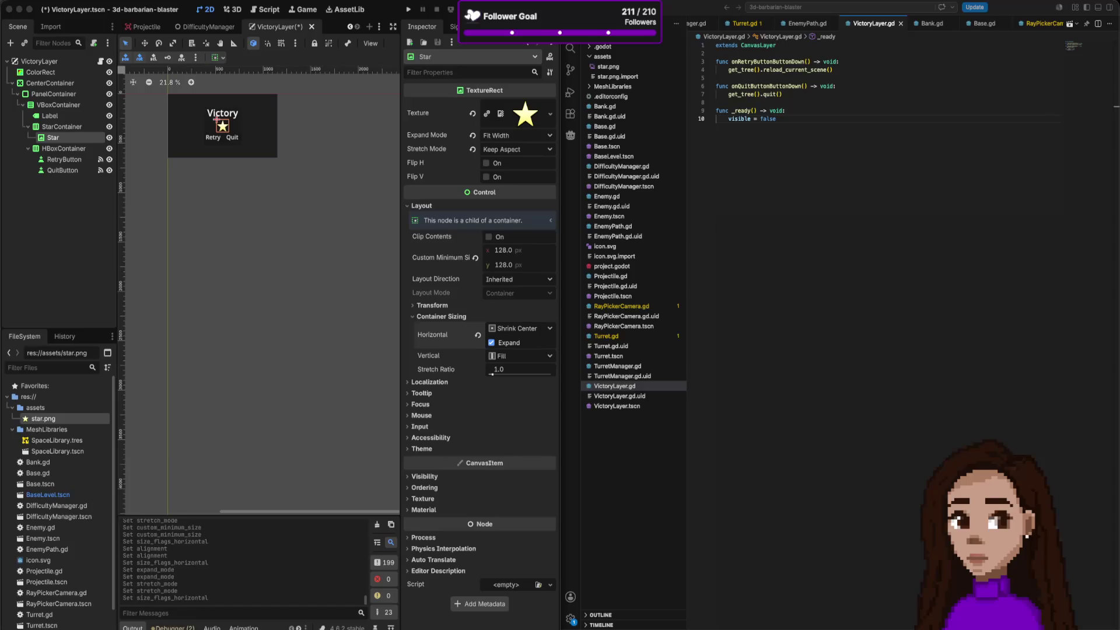
pyautogui.click(521, 328)
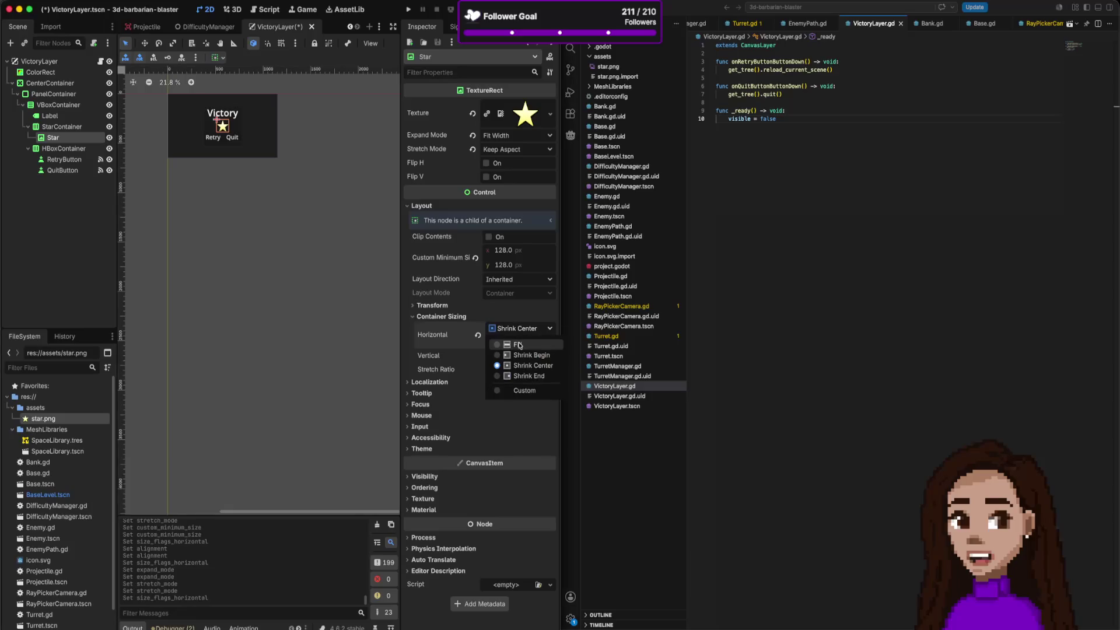
pyautogui.click(519, 345)
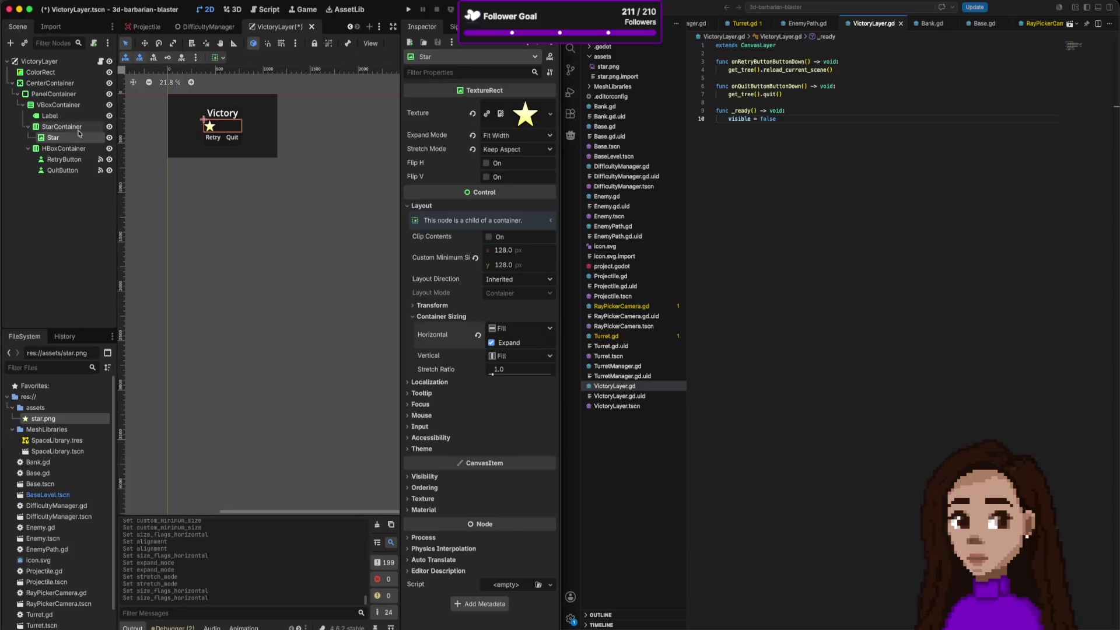
pyautogui.hotkey('ctrl', 'd')
pyautogui.hotkey('ctrl', 'd')
pyautogui.hotkey('ctrl', 'd')
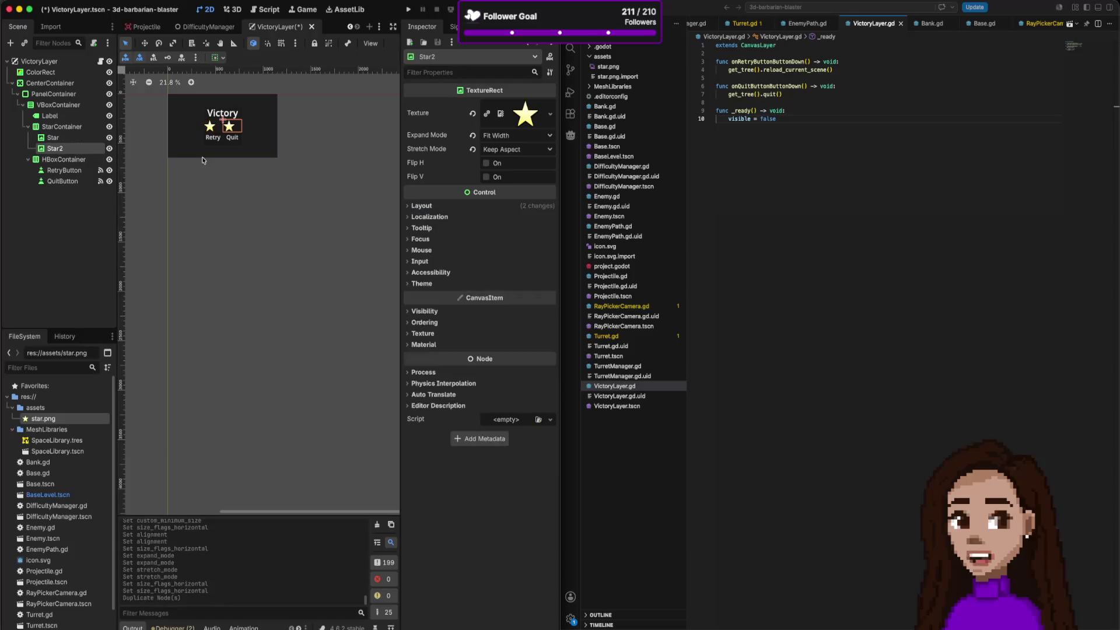
pyautogui.hotkey('ctrl', 'd')
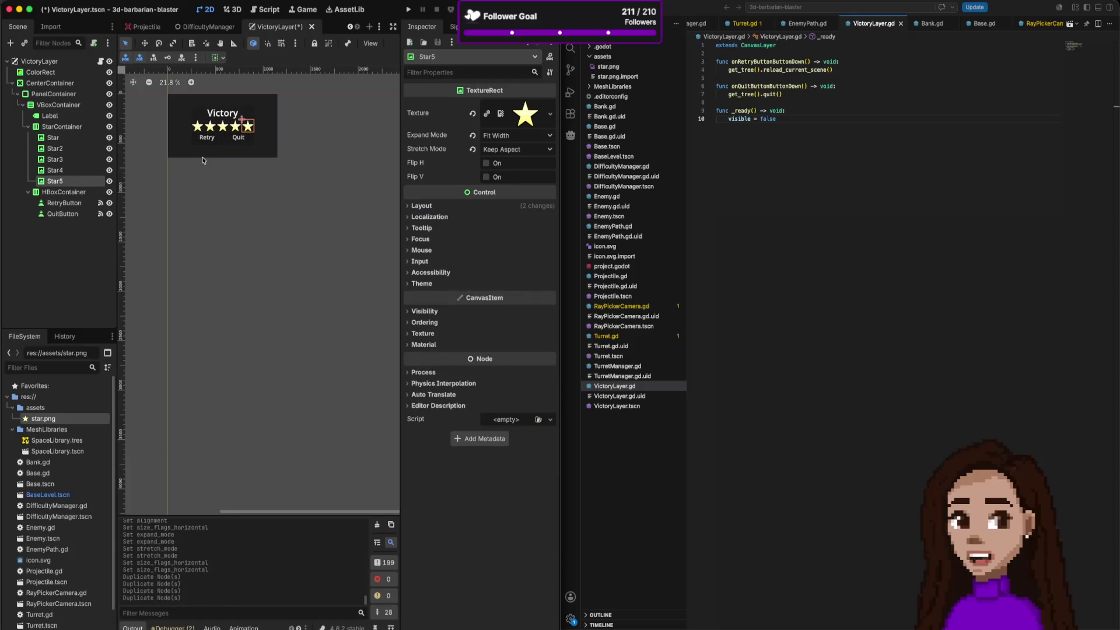
pyautogui.keyDown('shift'); pyautogui.click(88, 162); pyautogui.keyUp('shift')
pyautogui.rightClick(87, 166)
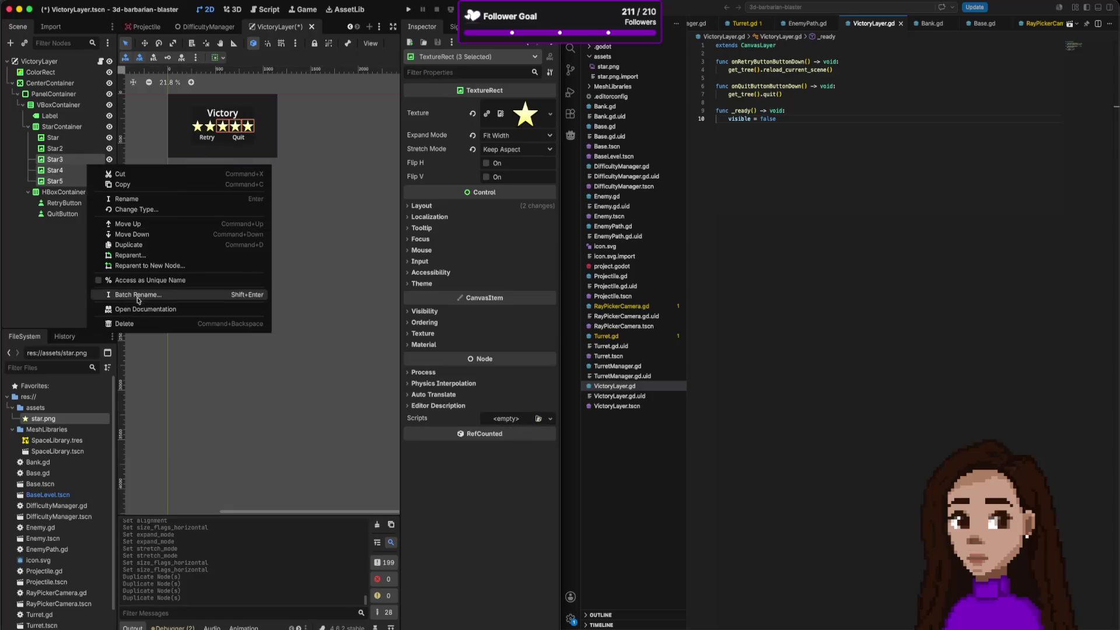
pyautogui.click(65, 148)
pyautogui.keyDown('shift'); pyautogui.click(64, 148); pyautogui.keyUp('shift')
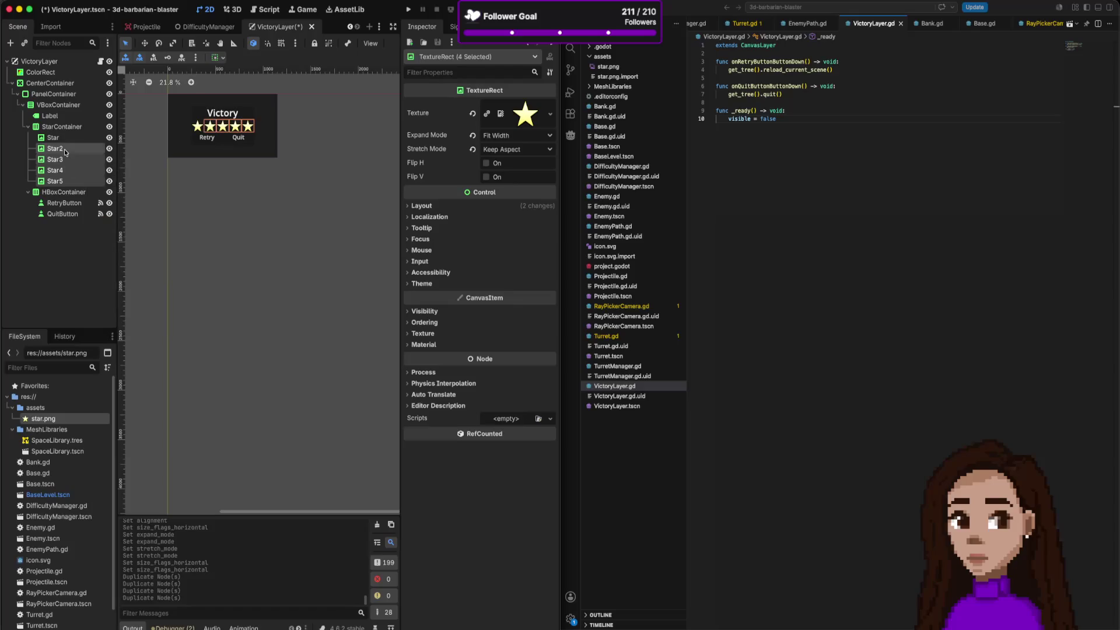
pyautogui.rightClick(64, 149)
pyautogui.click(120, 309)
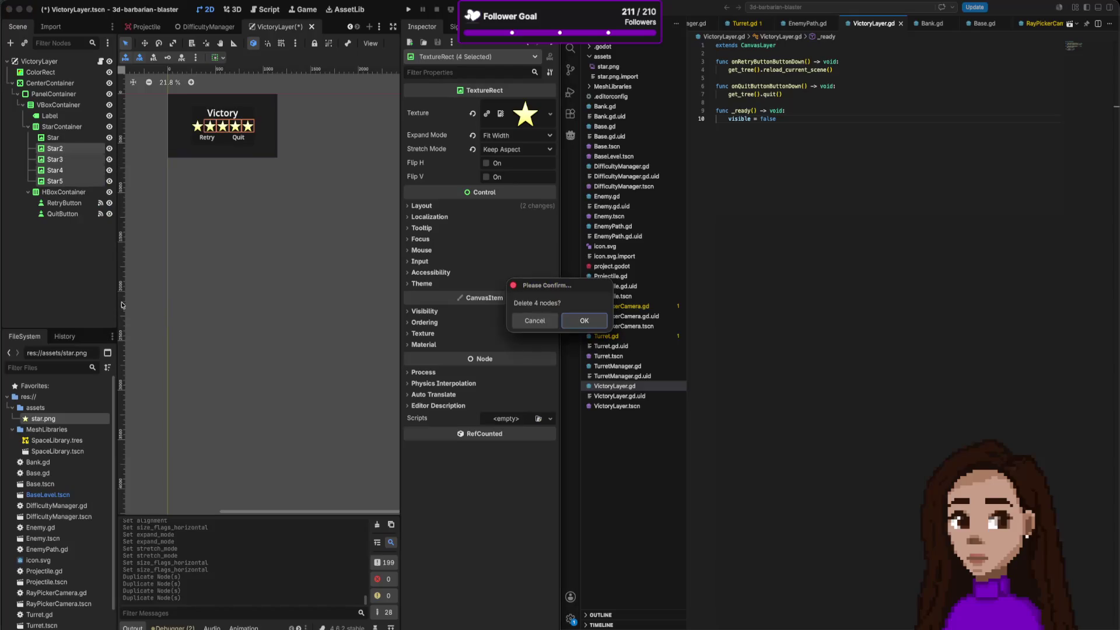
pyautogui.click(583, 322)
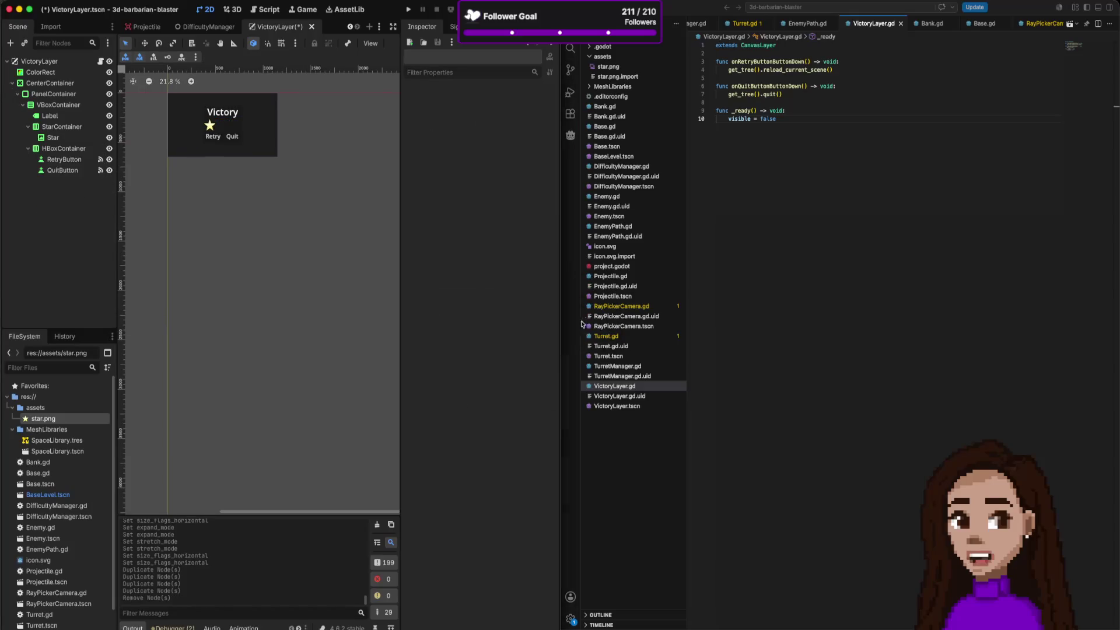
pyautogui.click(223, 125)
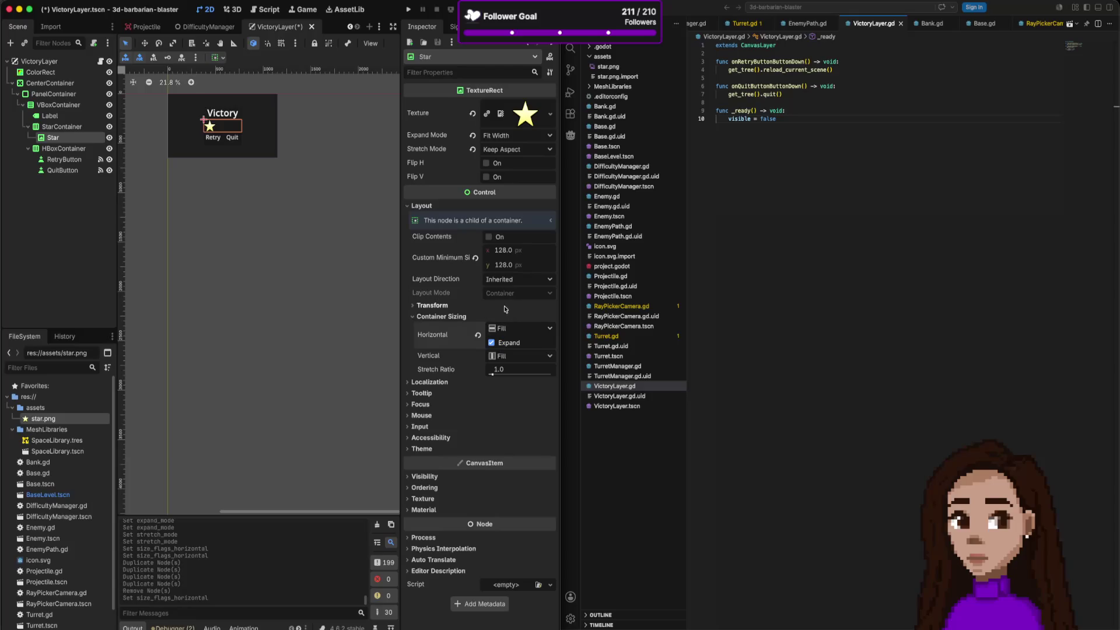
# Step: Settle Star's stretch mode on Keep Aspect Centered after trying Keep Aspect and Keep Aspect Covered
pyautogui.click(505, 280)
pyautogui.click(505, 280)
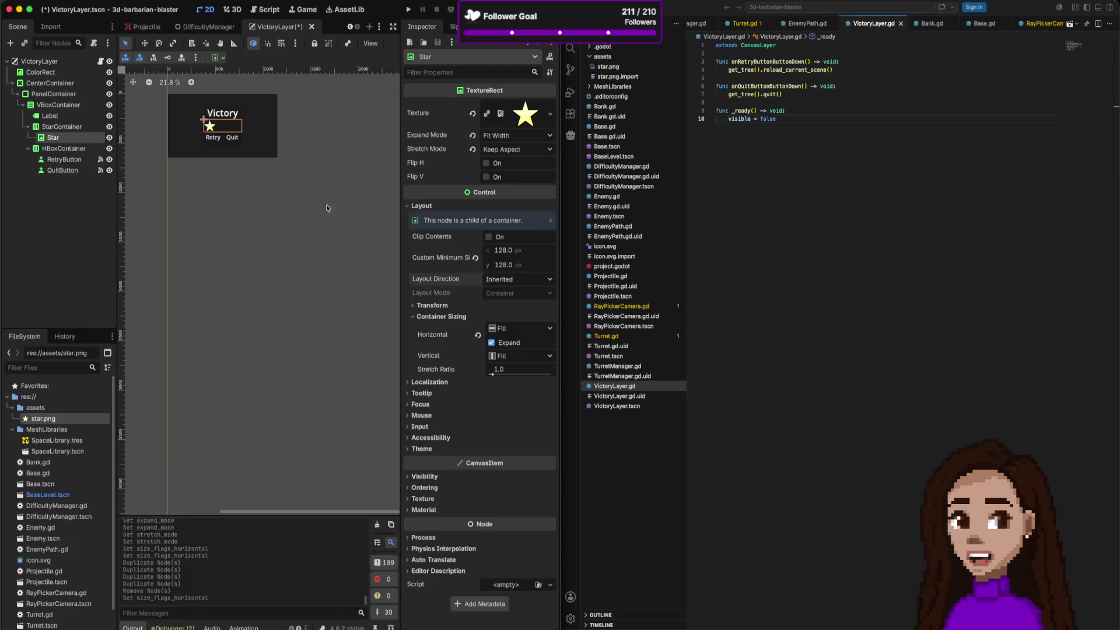
pyautogui.click(525, 150)
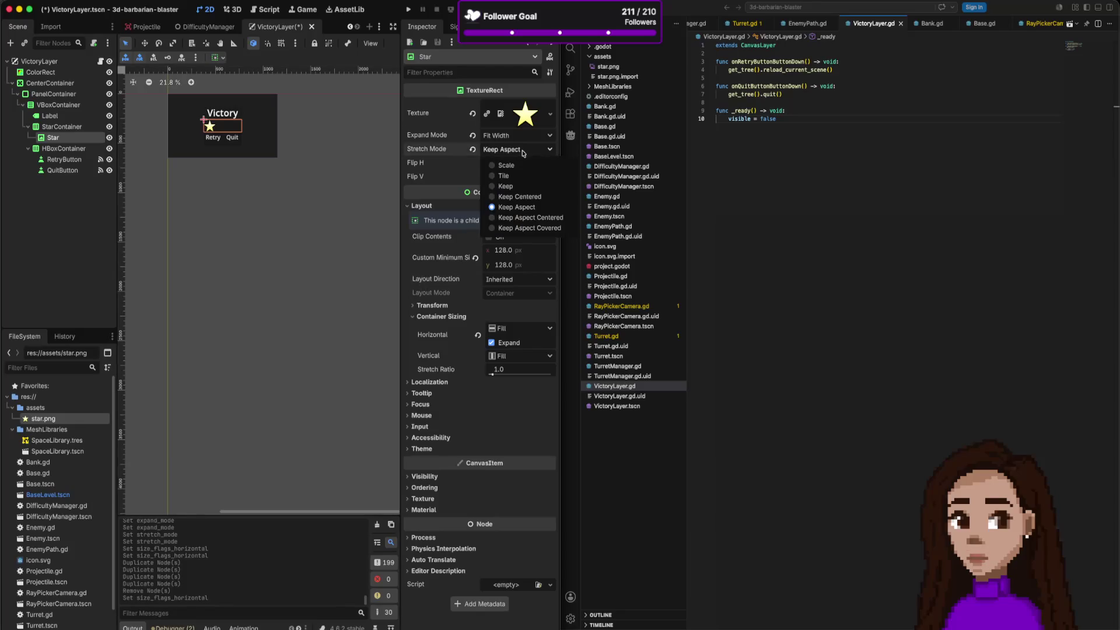
pyautogui.click(531, 217)
pyautogui.click(528, 150)
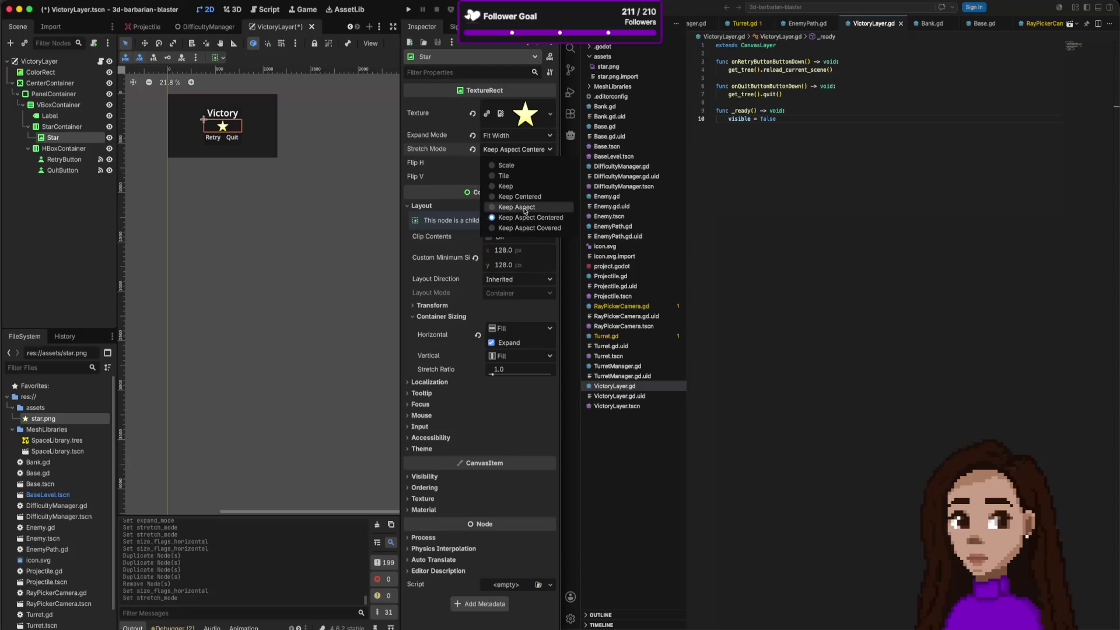
pyautogui.click(524, 207)
pyautogui.click(526, 150)
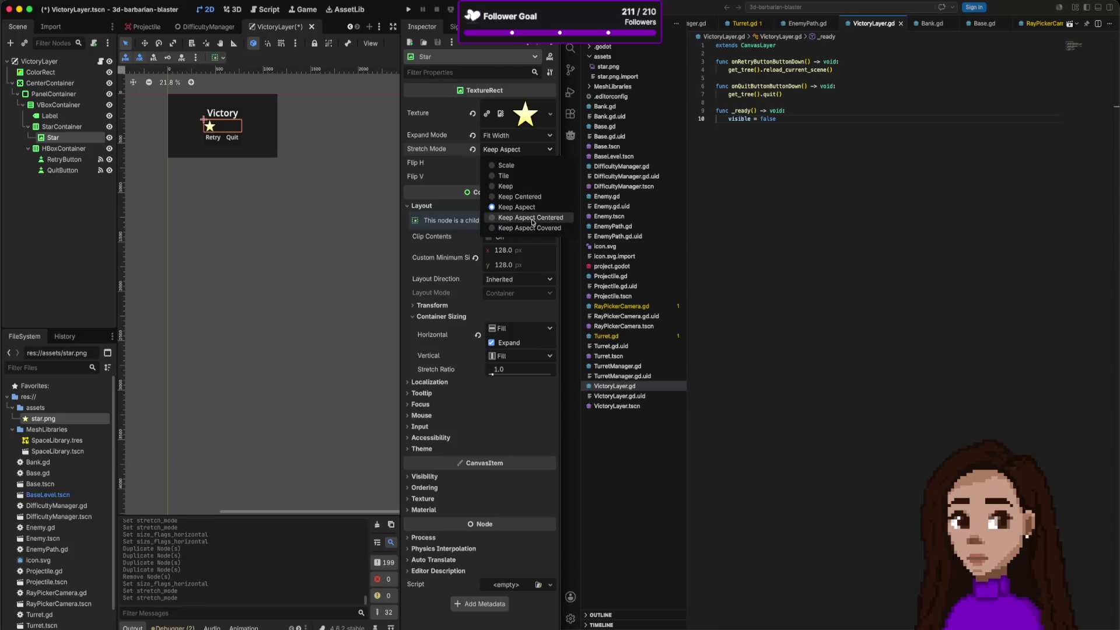
pyautogui.click(532, 228)
pyautogui.click(535, 150)
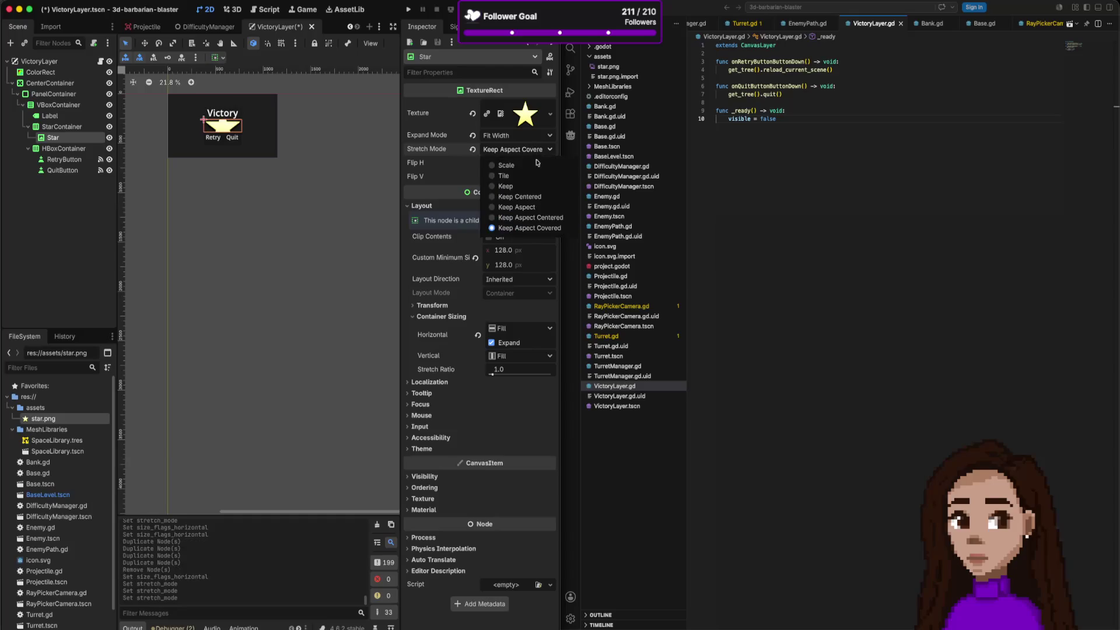
pyautogui.click(532, 219)
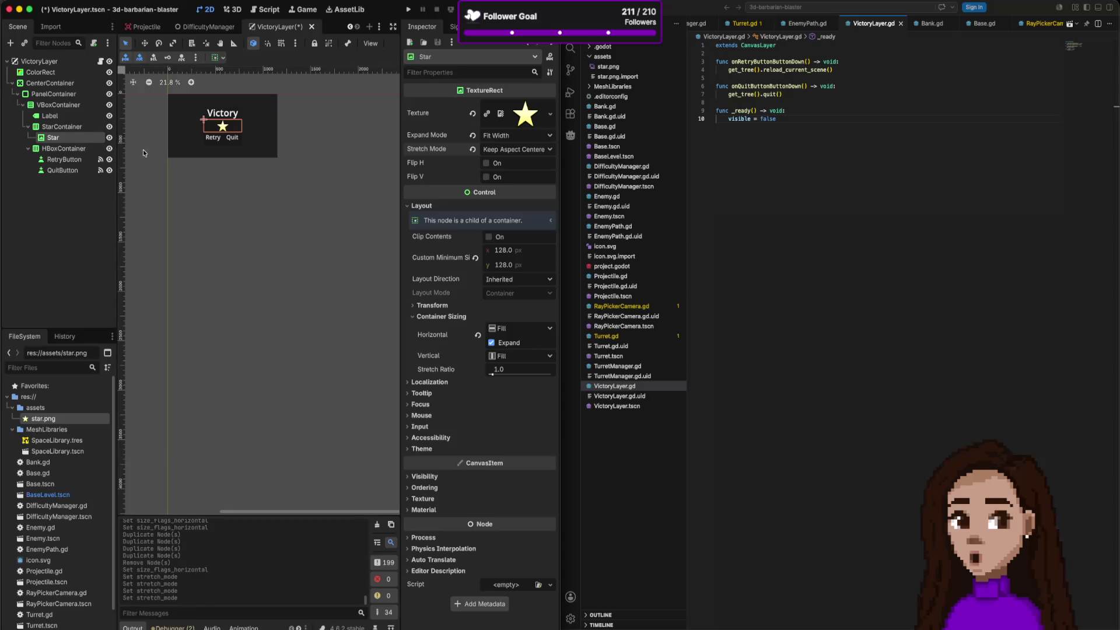
# Step: Duplicate Star to preview several stars, then delete the extra Star2 through Star5
pyautogui.press('super+d')
pyautogui.press('super+d')
pyautogui.press('super+d')
pyautogui.press('super+d')
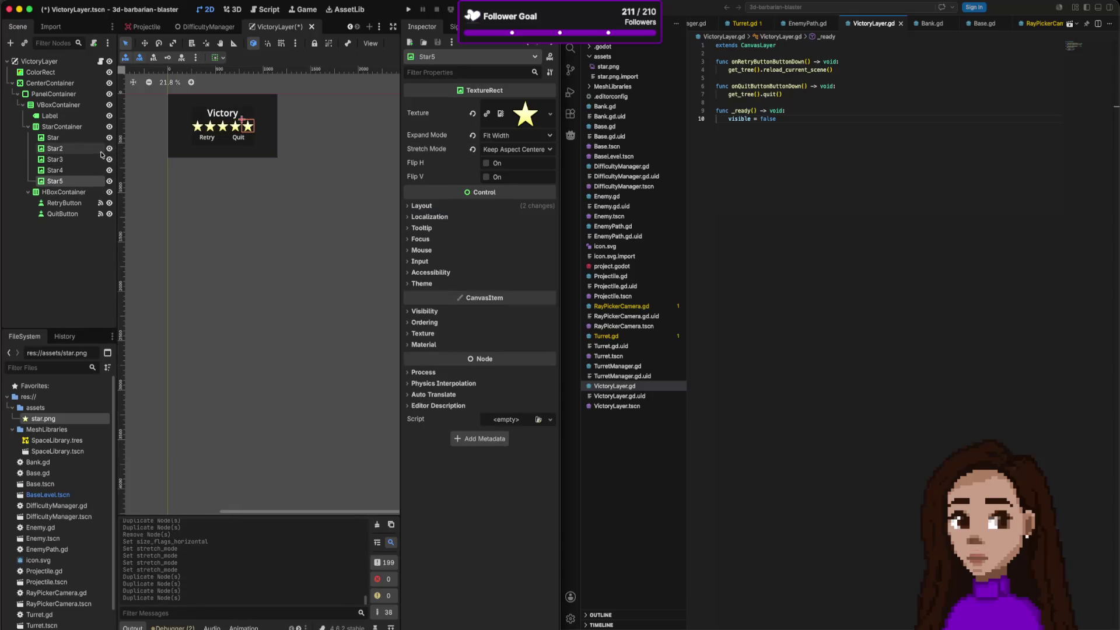
pyautogui.keyDown('shift'); pyautogui.click(77, 149); pyautogui.keyUp('shift')
pyautogui.rightClick(84, 156)
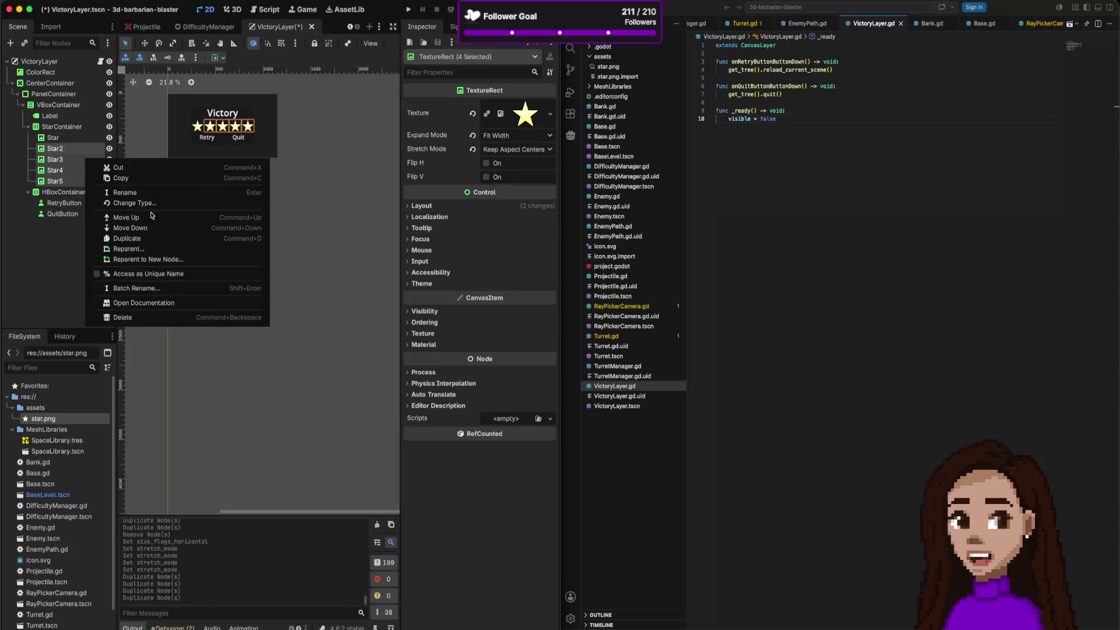
pyautogui.click(156, 318)
pyautogui.click(585, 320)
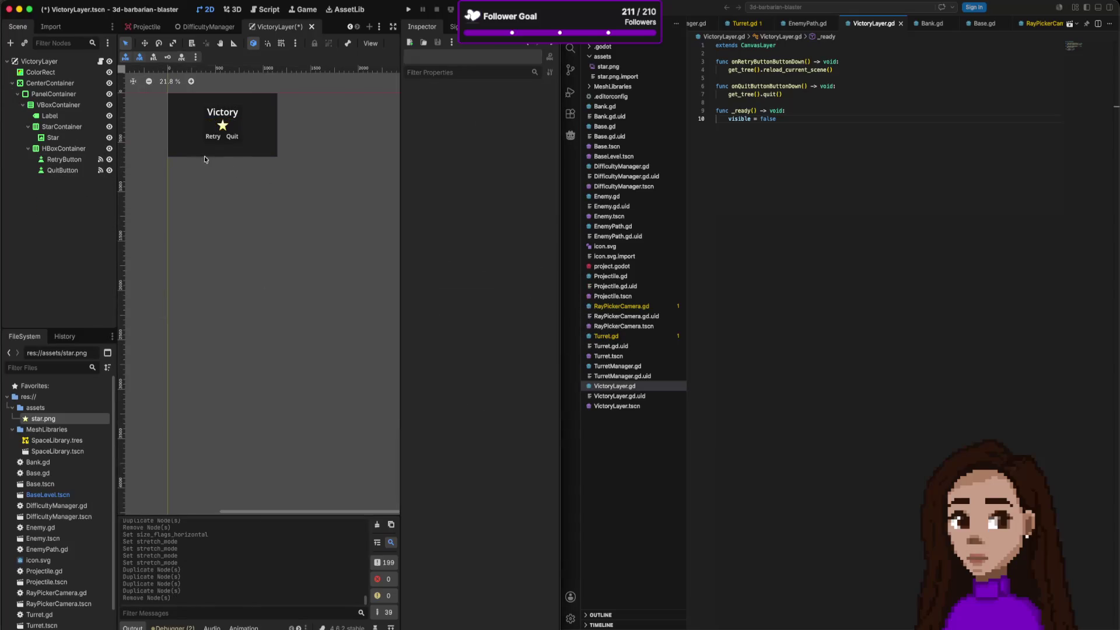
pyautogui.click(229, 130)
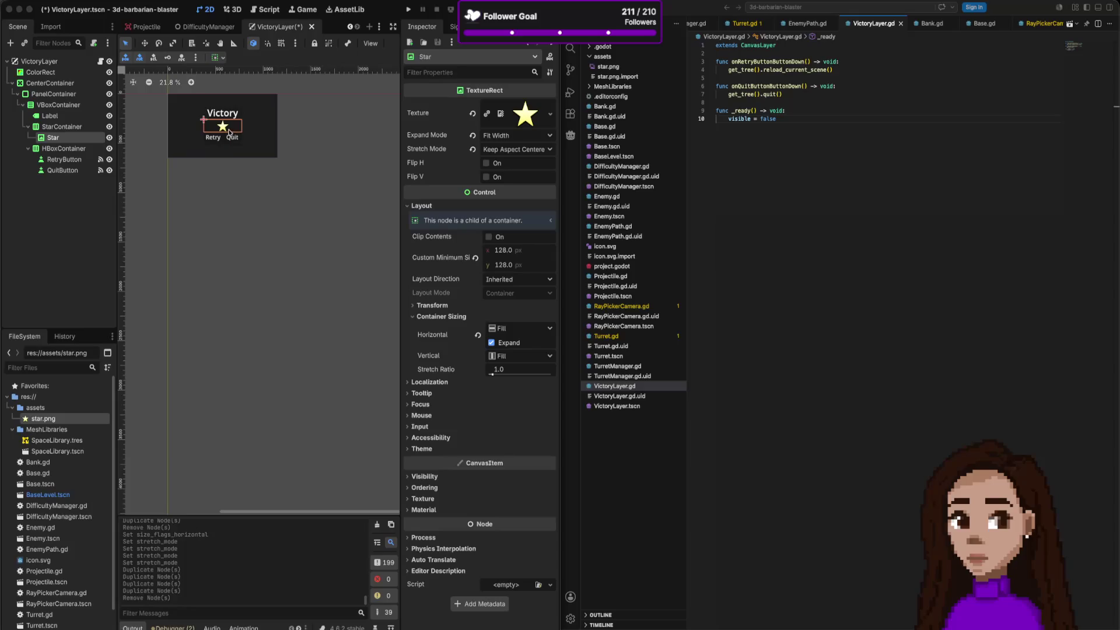
pyautogui.click(77, 130)
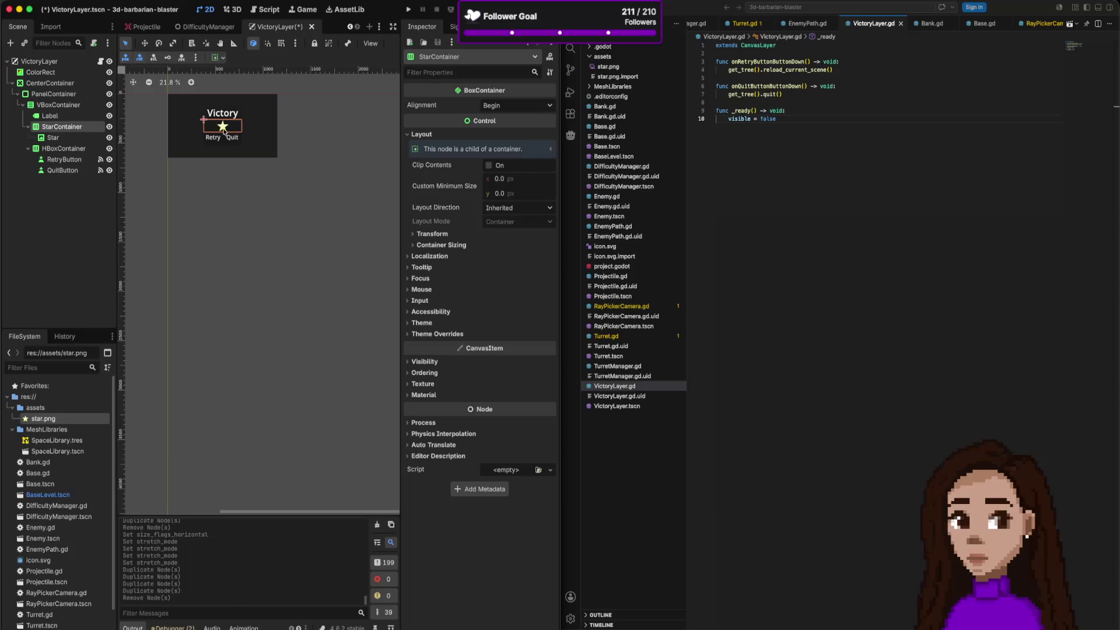
pyautogui.click(76, 140)
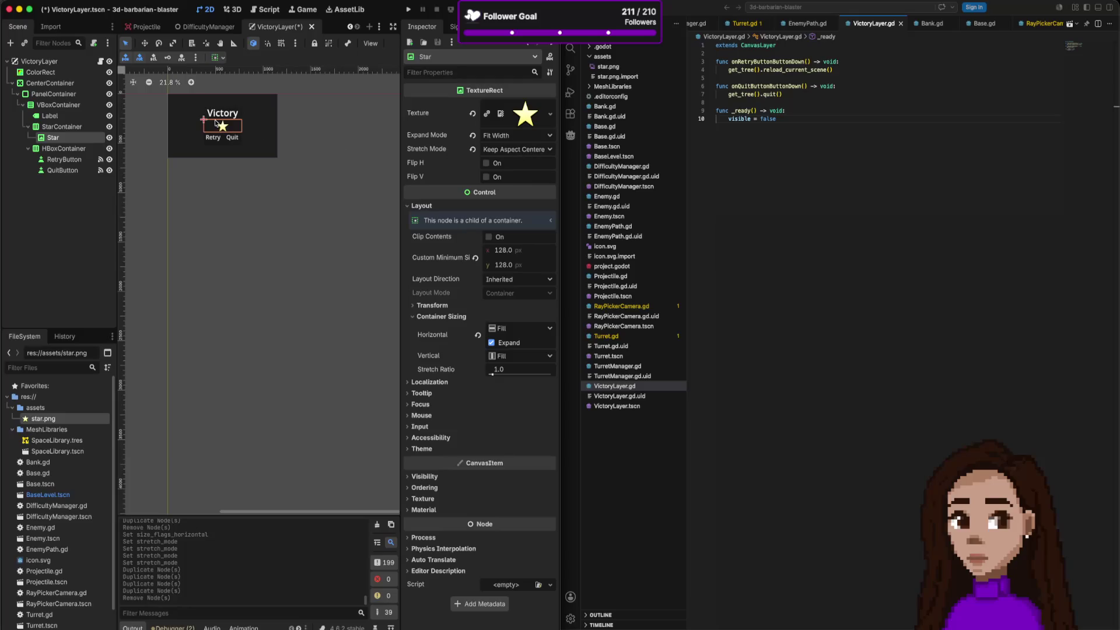
pyautogui.click(60, 127)
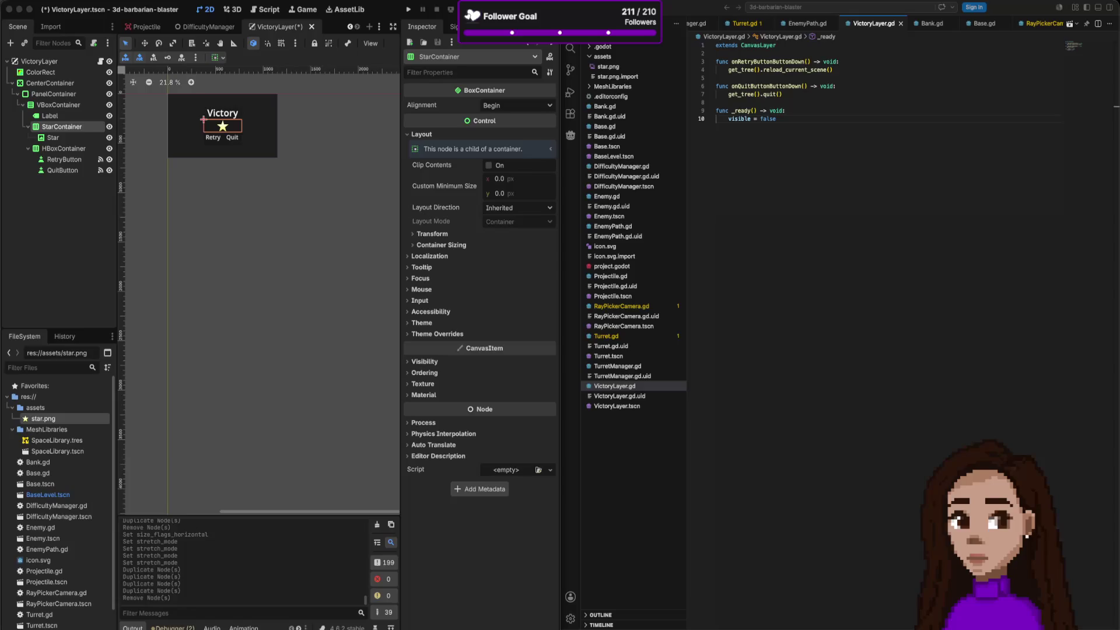
pyautogui.click(88, 138)
# Step: Duplicate the Star node twice and rename the original to Star1
pyautogui.press('super+d')
pyautogui.press('super+d')
pyautogui.doubleClick(68, 137)
pyautogui.write('1')
pyautogui.press('Return')
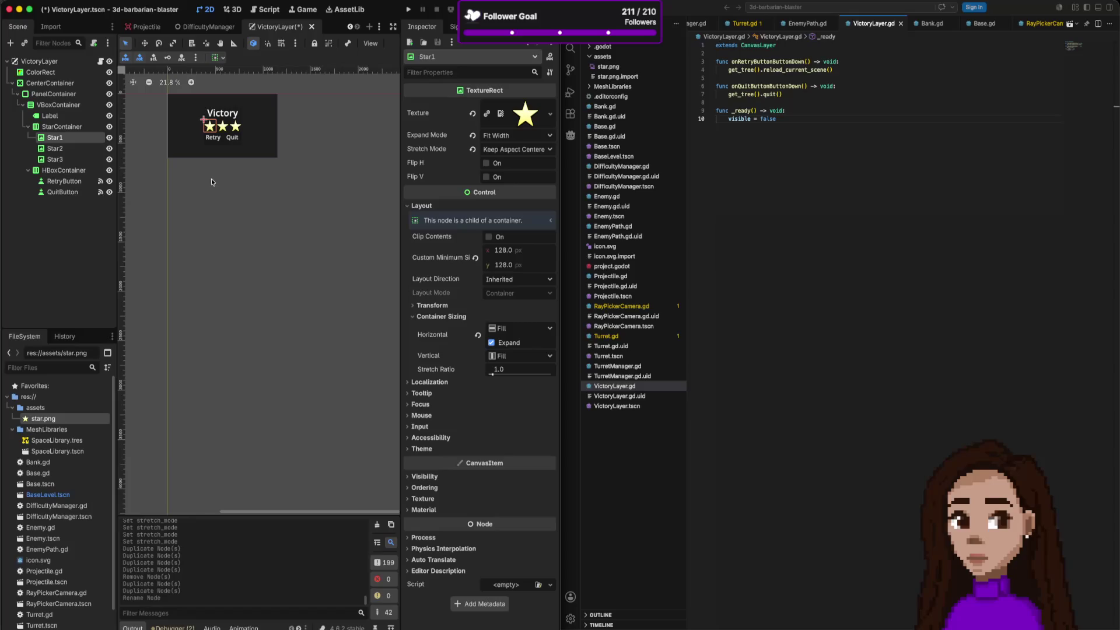
# Step: Mark Star1, Star2 and Star3 with Access as Unique Name
pyautogui.rightClick(89, 141)
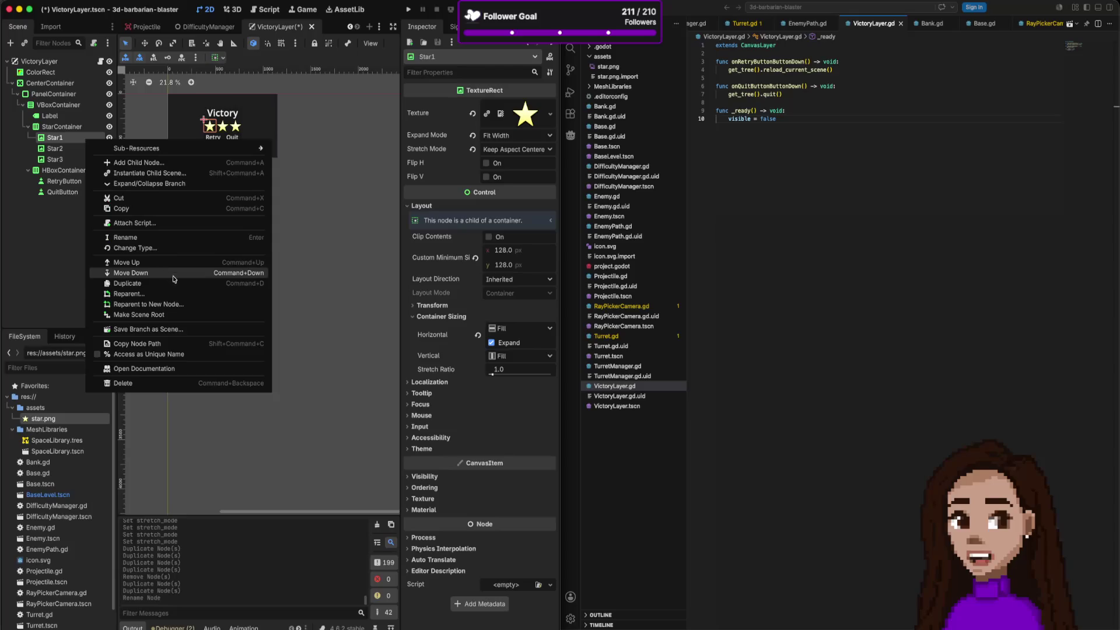
pyautogui.click(182, 354)
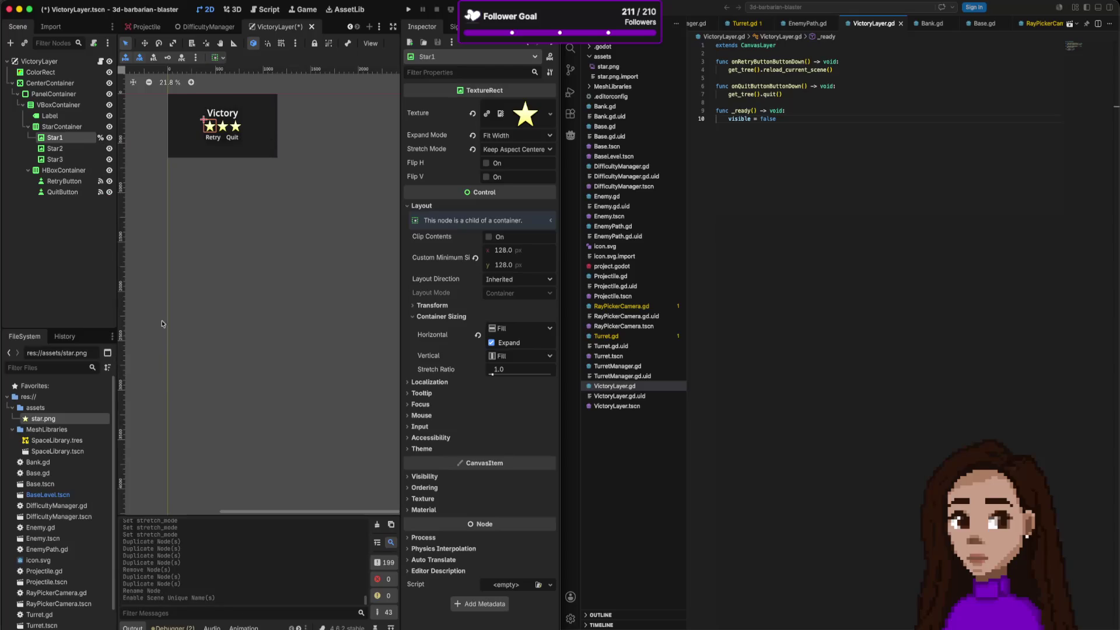
pyautogui.click(87, 159)
pyautogui.keyDown('shift'); pyautogui.click(88, 148); pyautogui.keyUp('shift')
pyautogui.rightClick(83, 158)
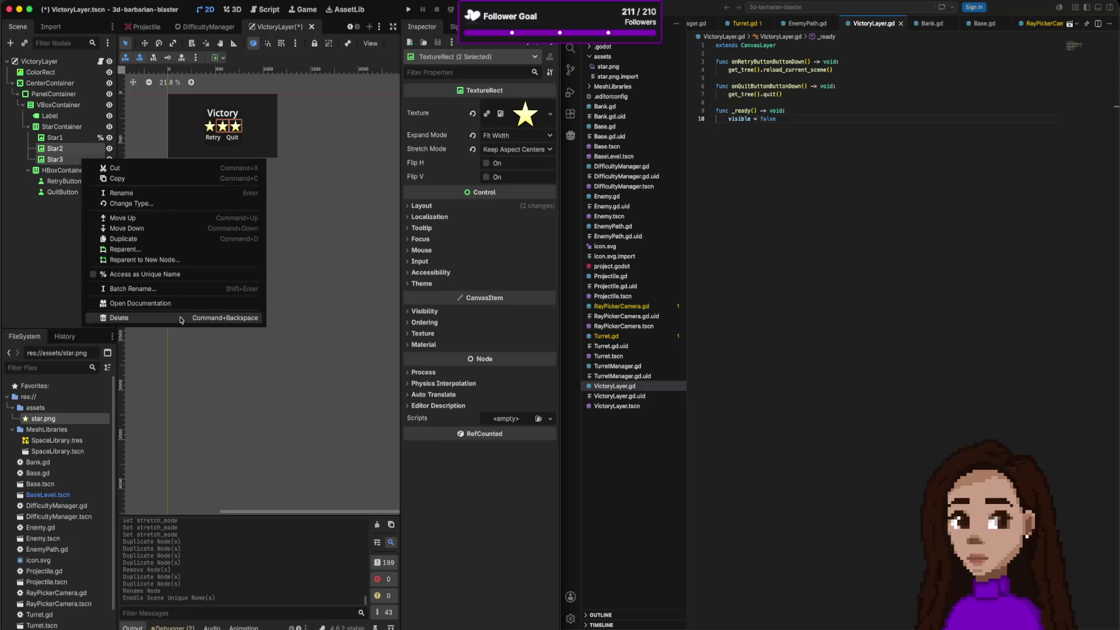
pyautogui.click(172, 274)
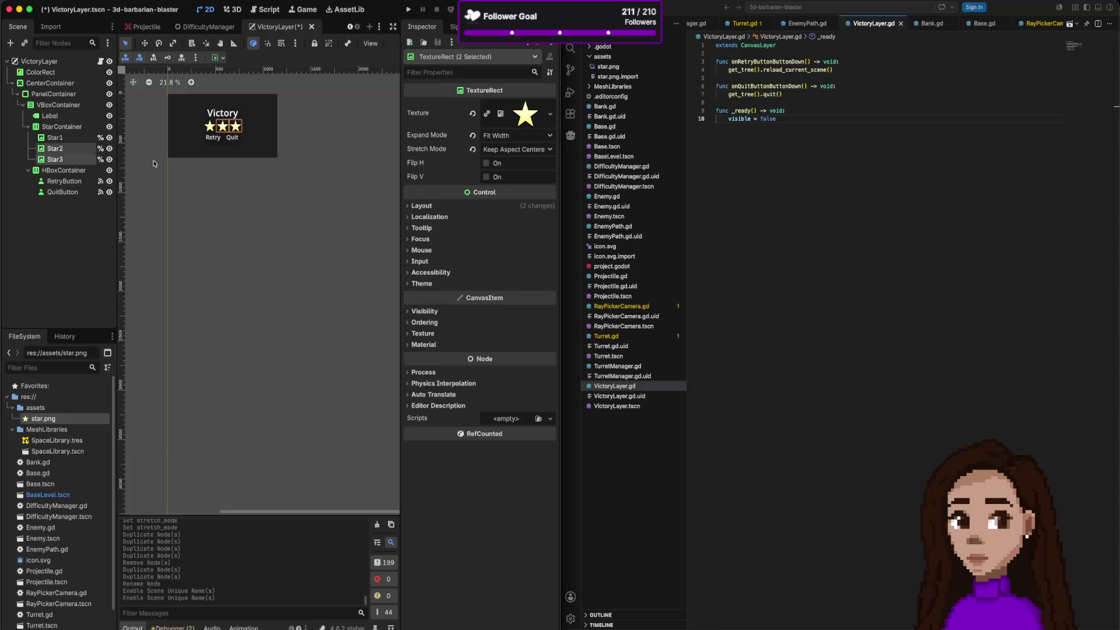
pyautogui.click(785, 94)
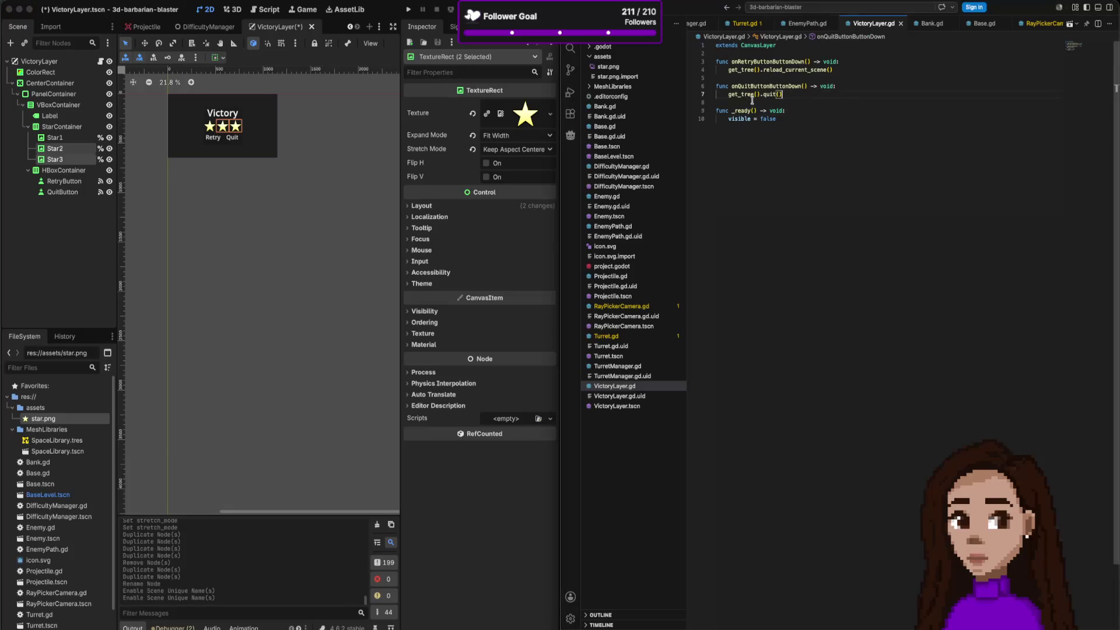
pyautogui.click(804, 46)
pyautogui.press('Return')
pyautogui.press('Return')
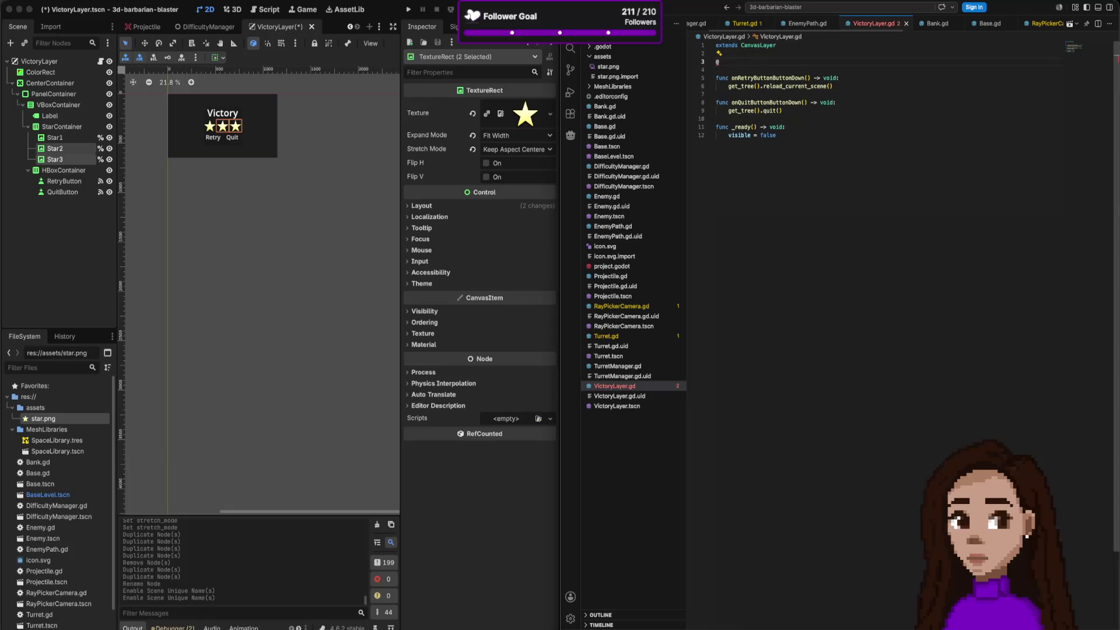
pyautogui.write('onrea')
pyautogui.press('Tab')
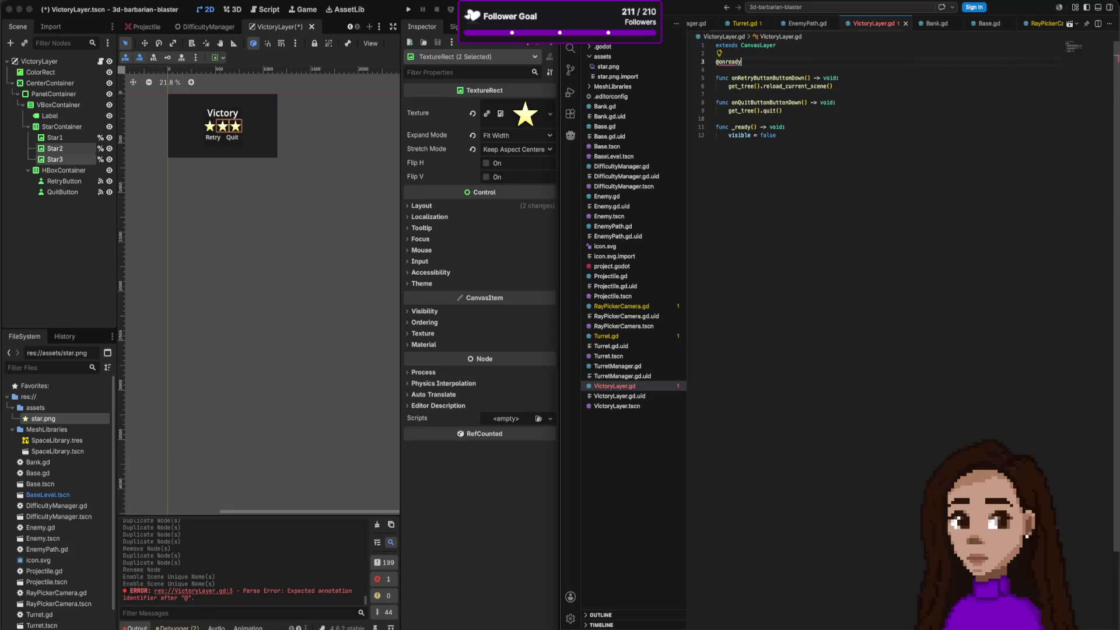
pyautogui.write('a')
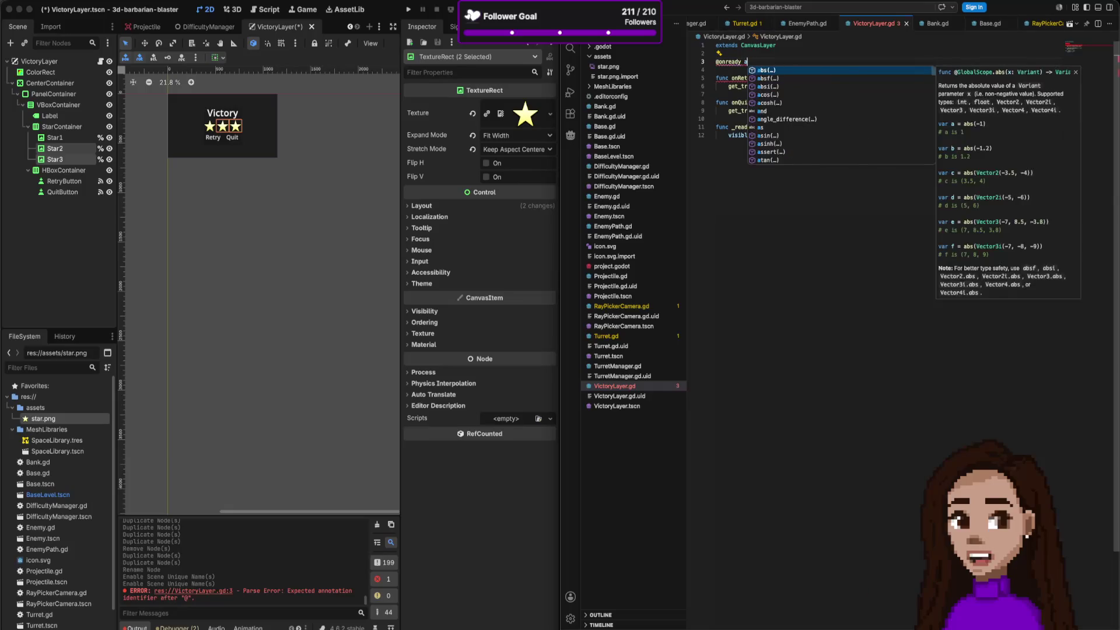
pyautogui.press('BackSpace')
pyautogui.write('var star')
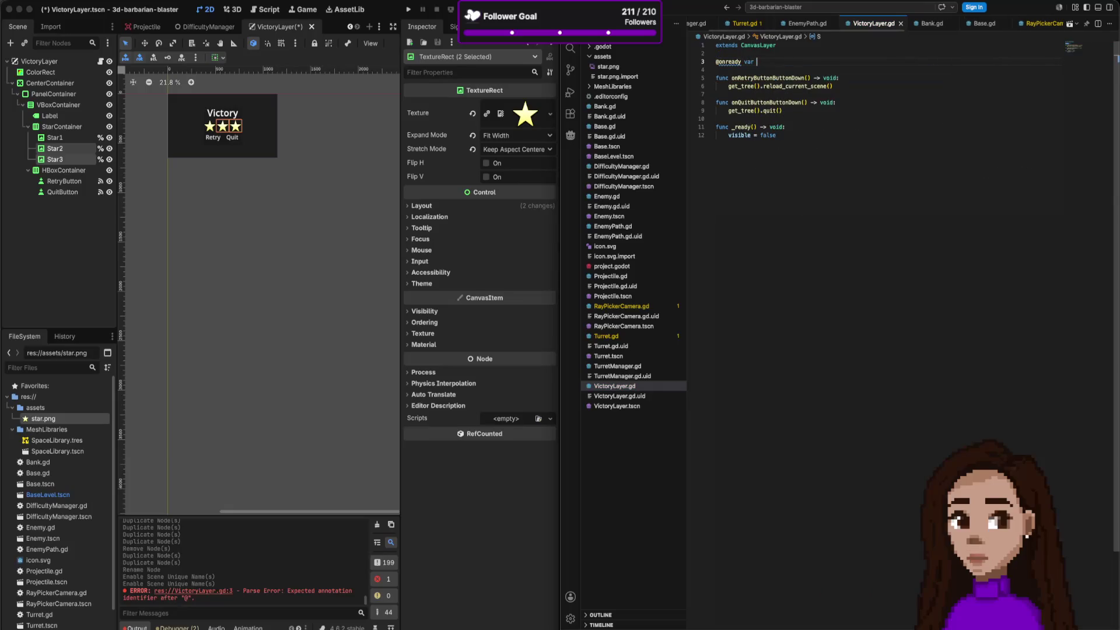
pyautogui.write('1: ')
pyautogui.write('Text')
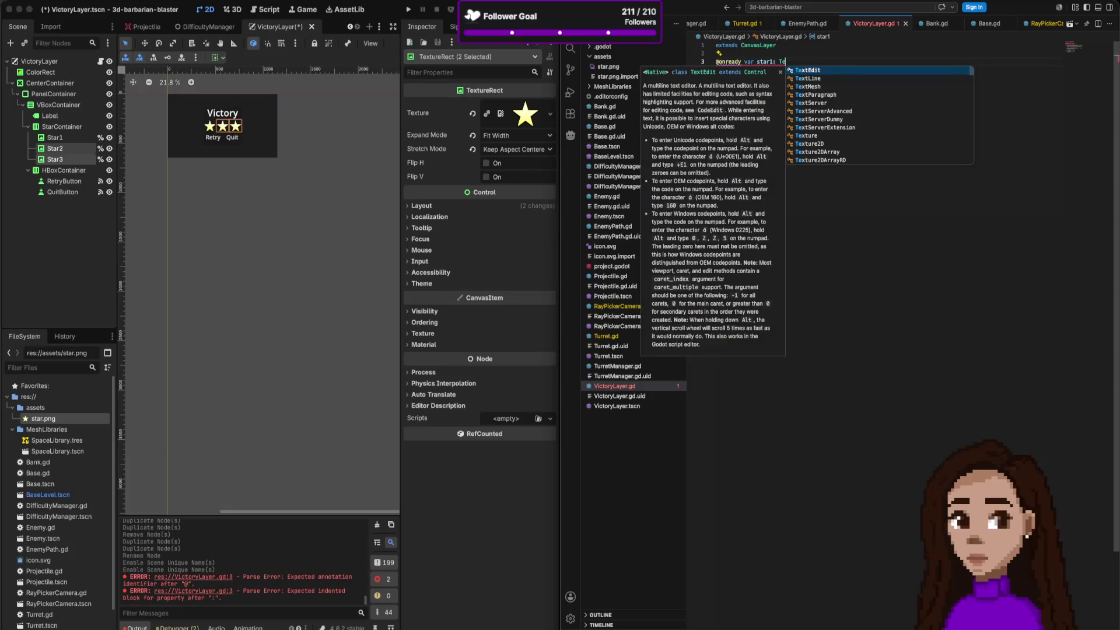
pyautogui.write('ureRect')
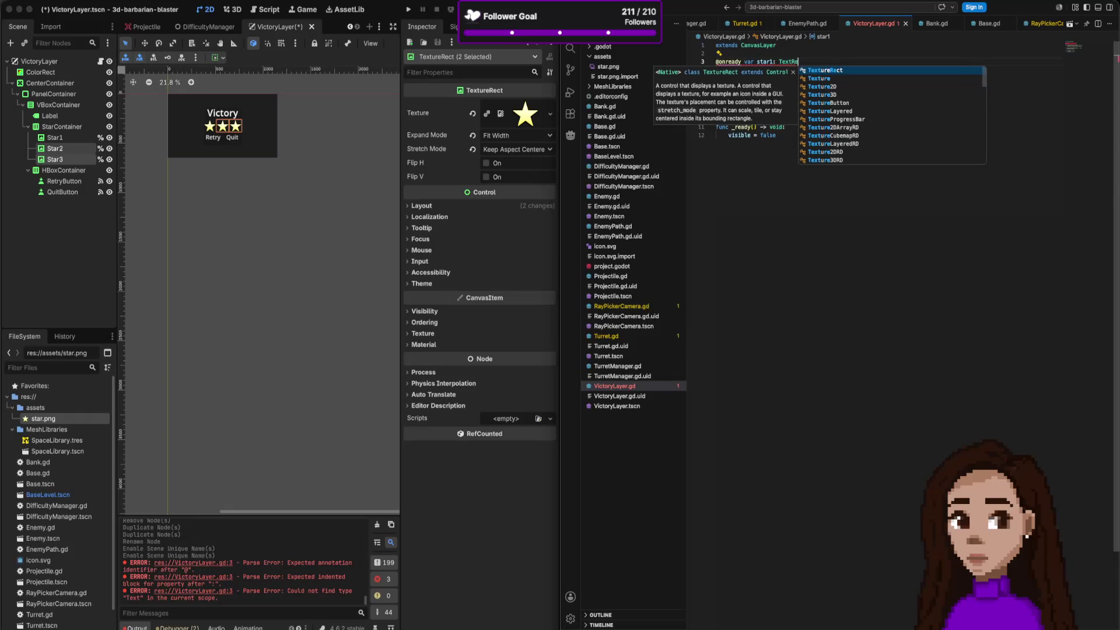
pyautogui.write(' = ')
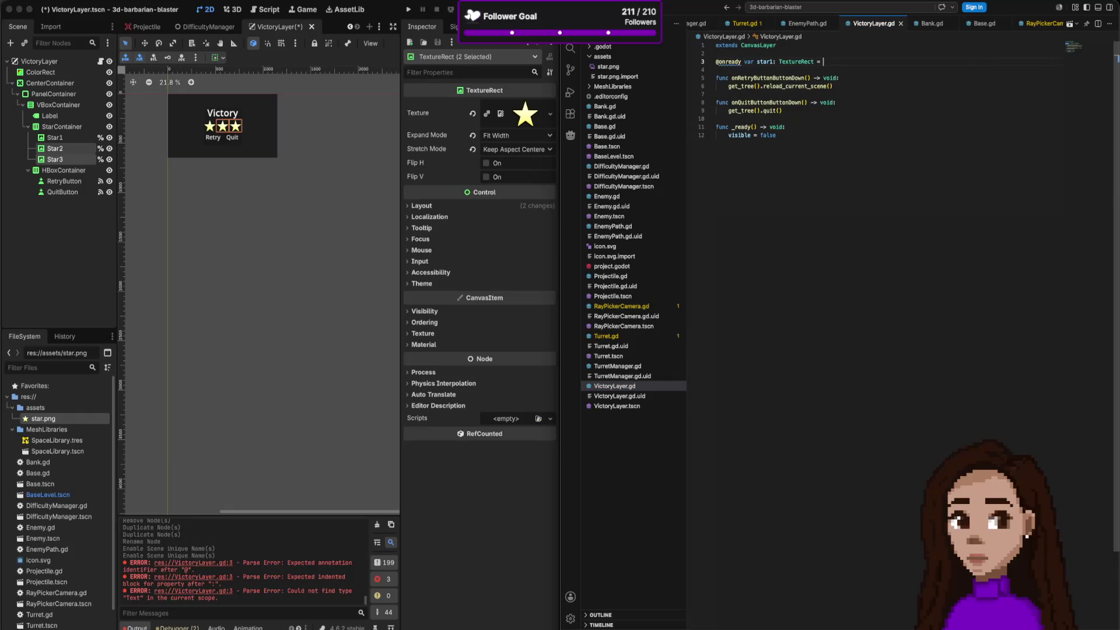
pyautogui.write('%S')
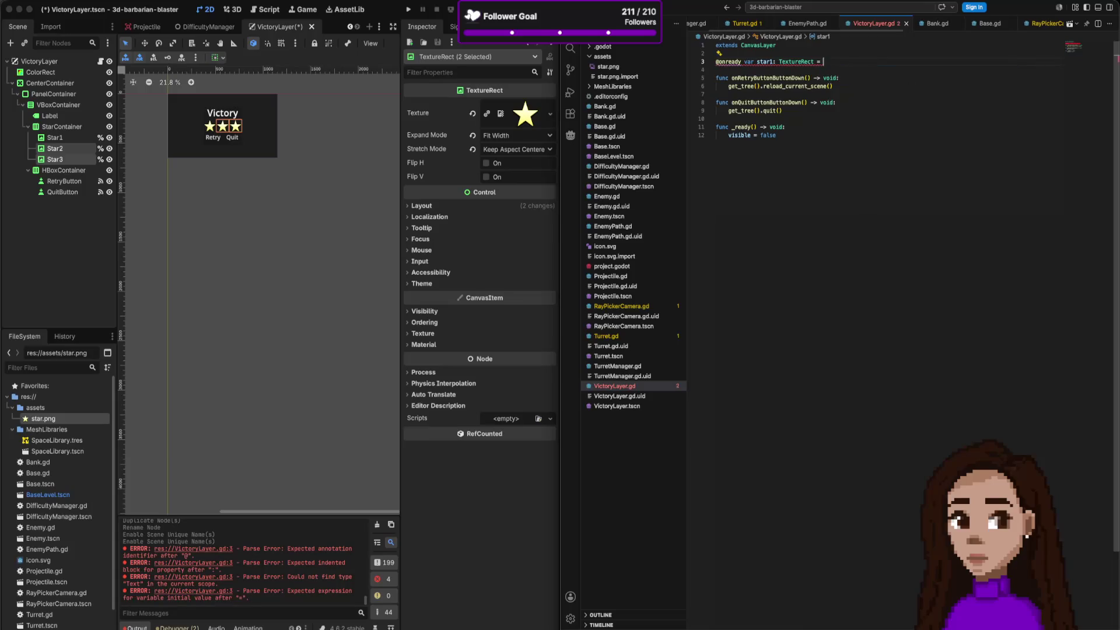
pyautogui.write('t')
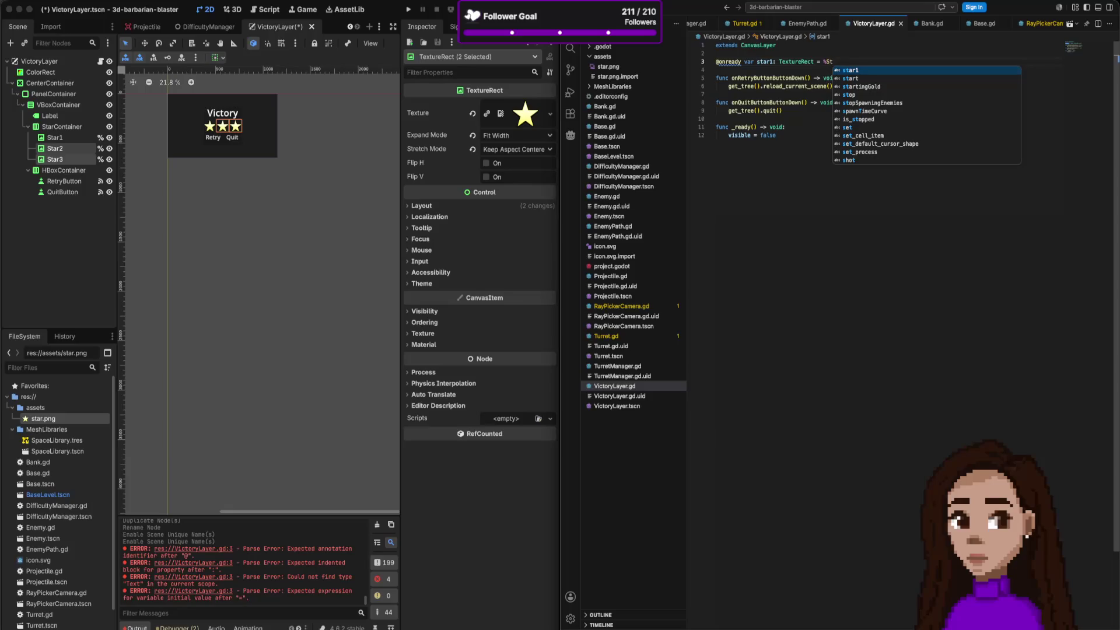
pyautogui.write('r')
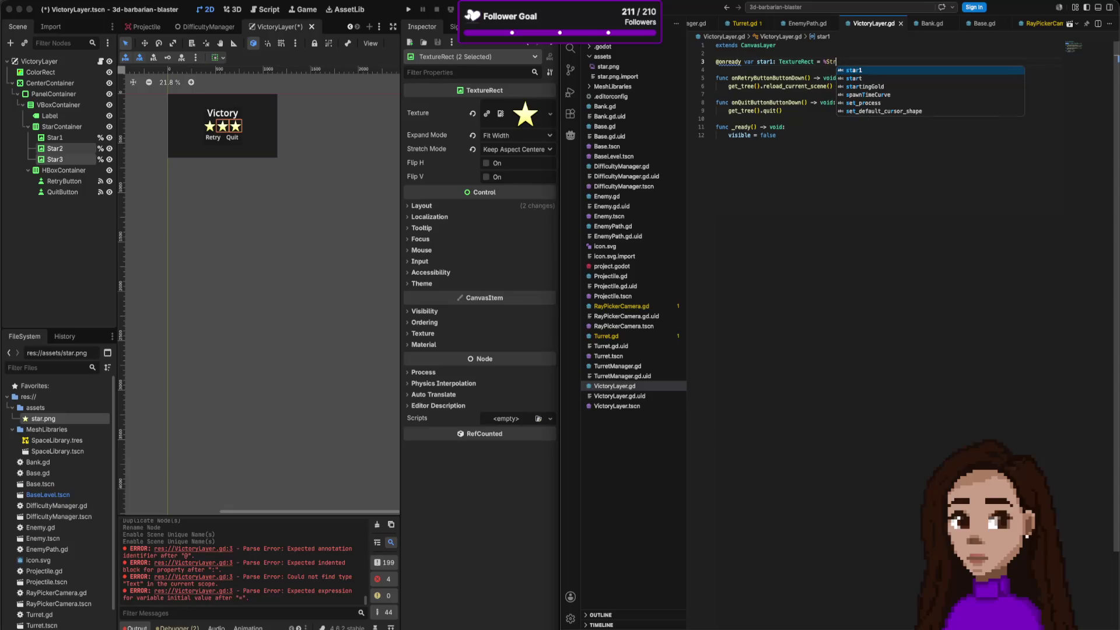
pyautogui.press('BackSpace')
pyautogui.write('ar1')
pyautogui.press('Escape')
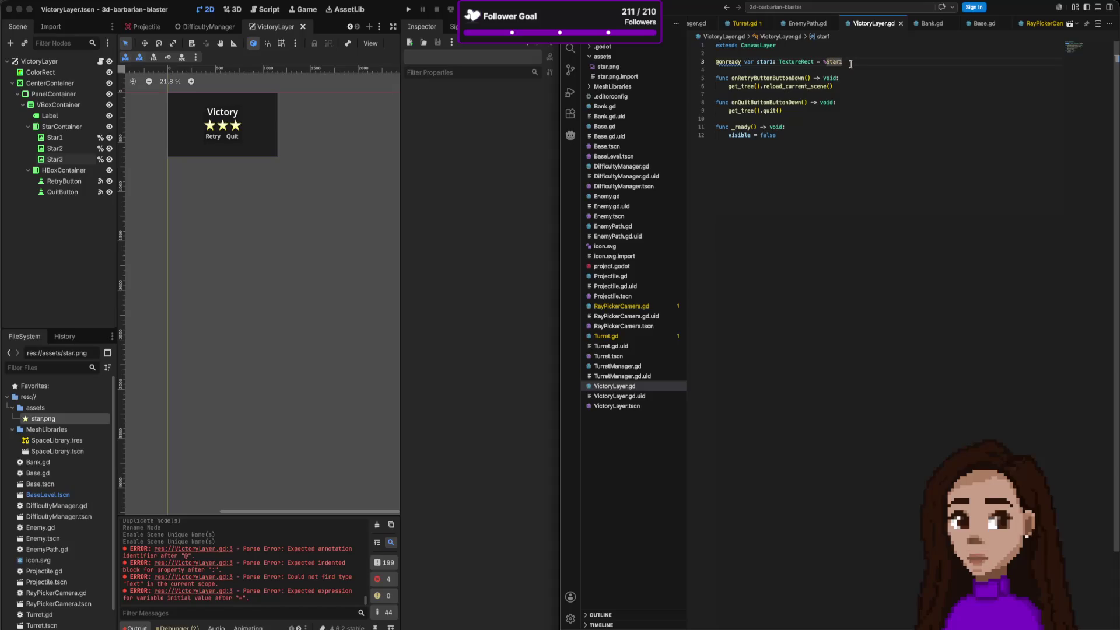
# Step: Duplicate the declaration into star2 bound to %Star2 and star3 bound to %Star3
pyautogui.hotkey('shift', 'alt', 'Down')
pyautogui.press('BackSpace')
pyautogui.write('2')
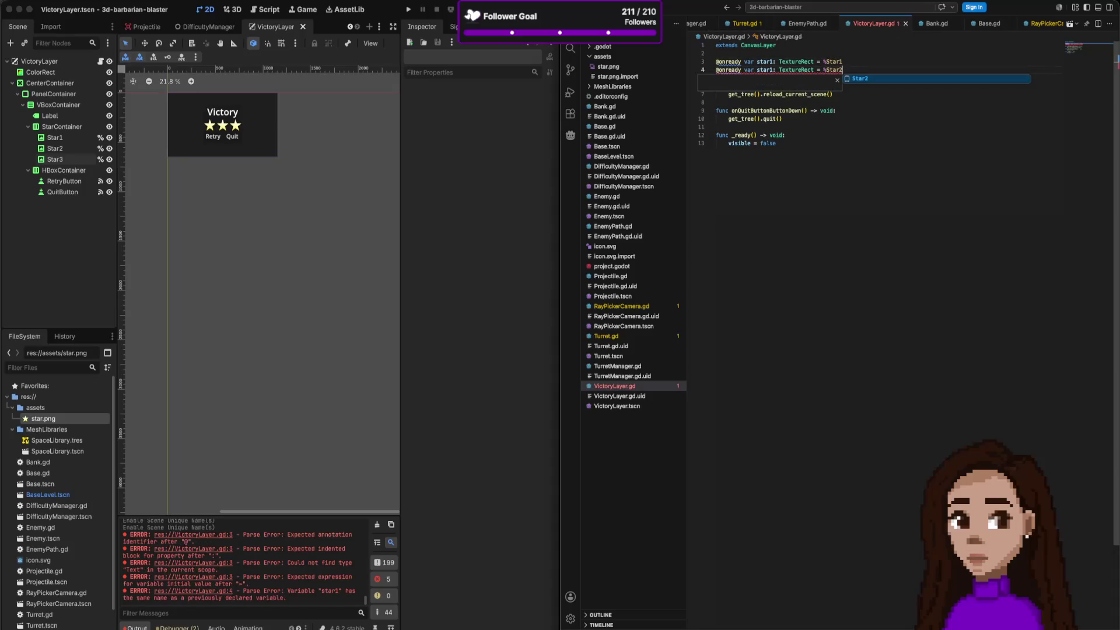
pyautogui.hotkey('shift', 'alt', 'Down')
pyautogui.press('BackSpace')
pyautogui.write('3')
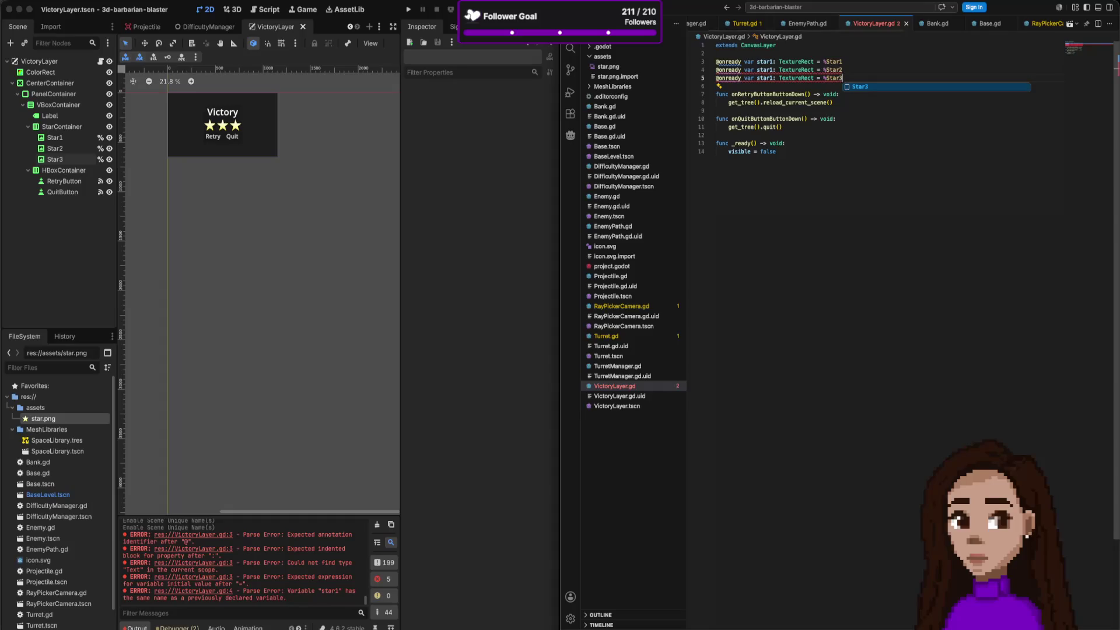
pyautogui.hotkey('alt', 'Left')
pyautogui.hotkey('alt', 'Left')
pyautogui.hotkey('alt', 'Left')
pyautogui.hotkey('alt', 'Right')
pyautogui.press('BackSpace')
pyautogui.write('3')
pyautogui.press('Up')
pyautogui.press('BackSpace')
pyautogui.write('2')
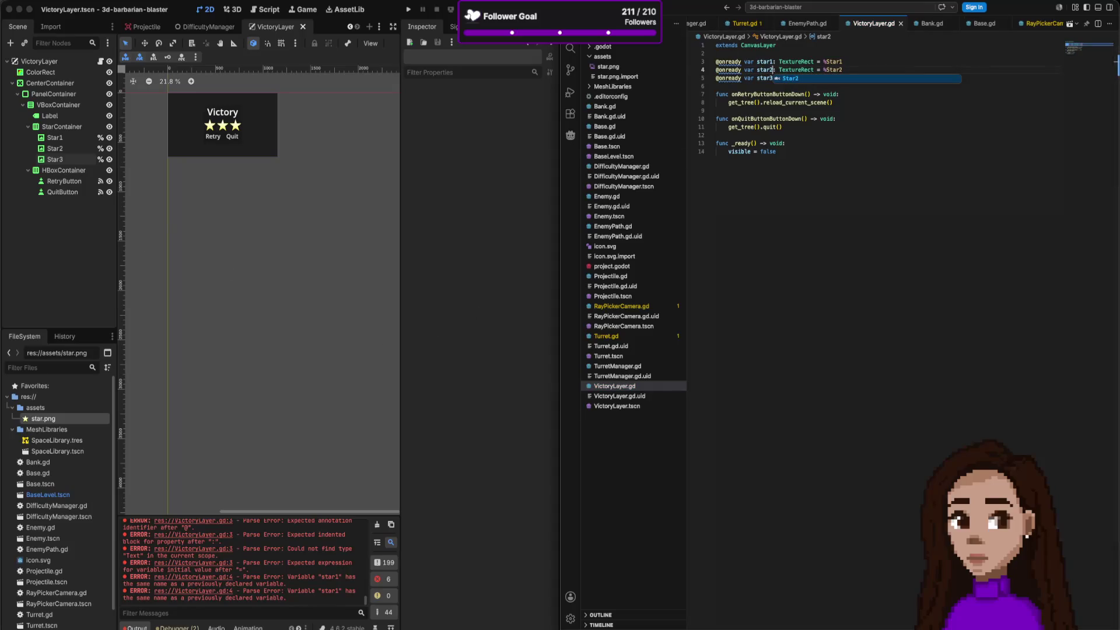
pyautogui.press('super+Tab')
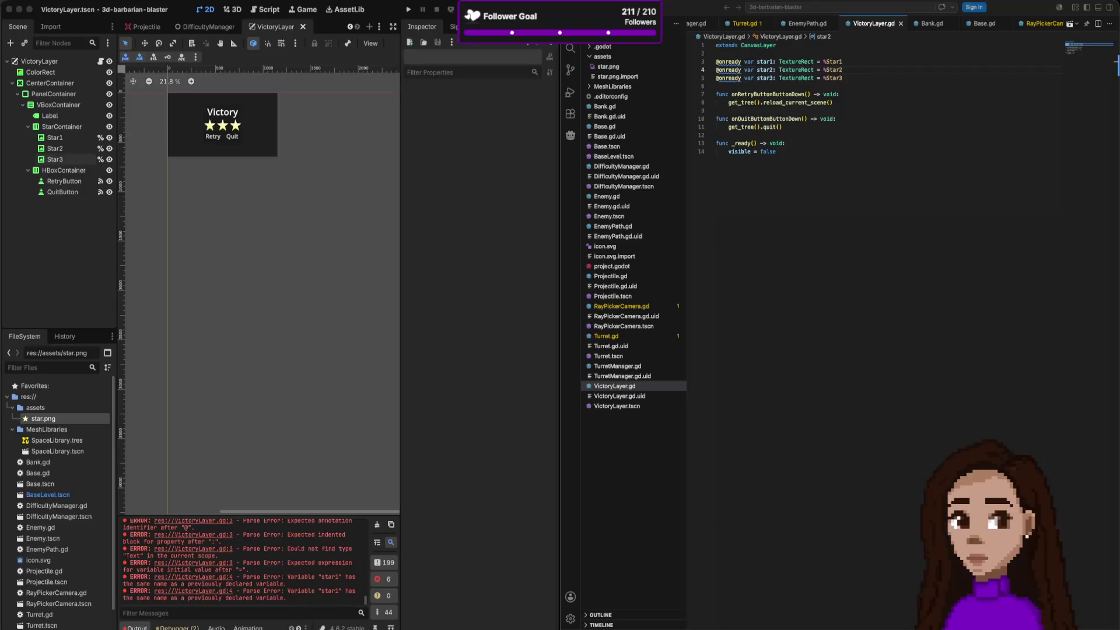
pyautogui.click(870, 212)
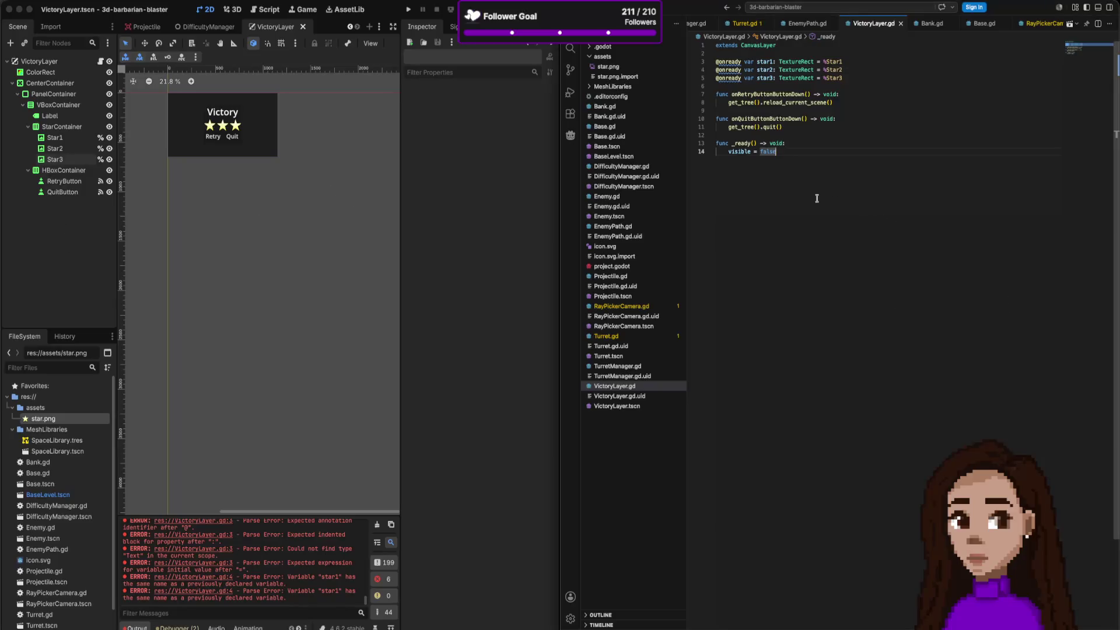
# Step: Add a func victory() -> void: whose body sets visible = true
pyautogui.press('Return')
pyautogui.press('Return')
pyautogui.write('fyb')
pyautogui.press('BackSpace')
pyautogui.press('BackSpace')
pyautogui.press('BackSpace')
pyautogui.write('func ')
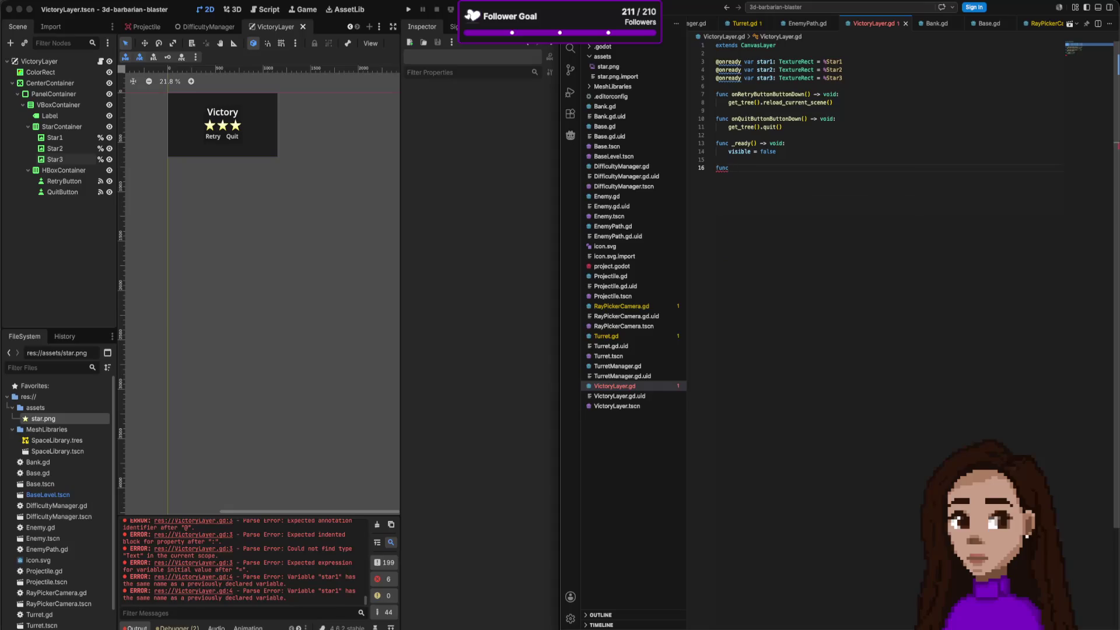
pyautogui.write('vict')
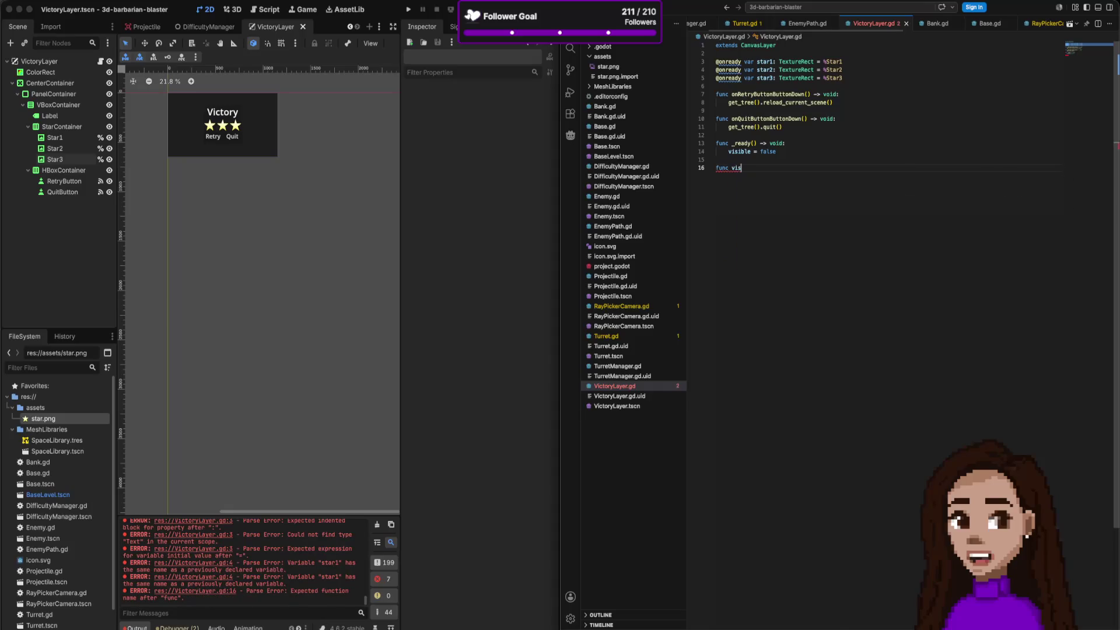
pyautogui.write('ory(')
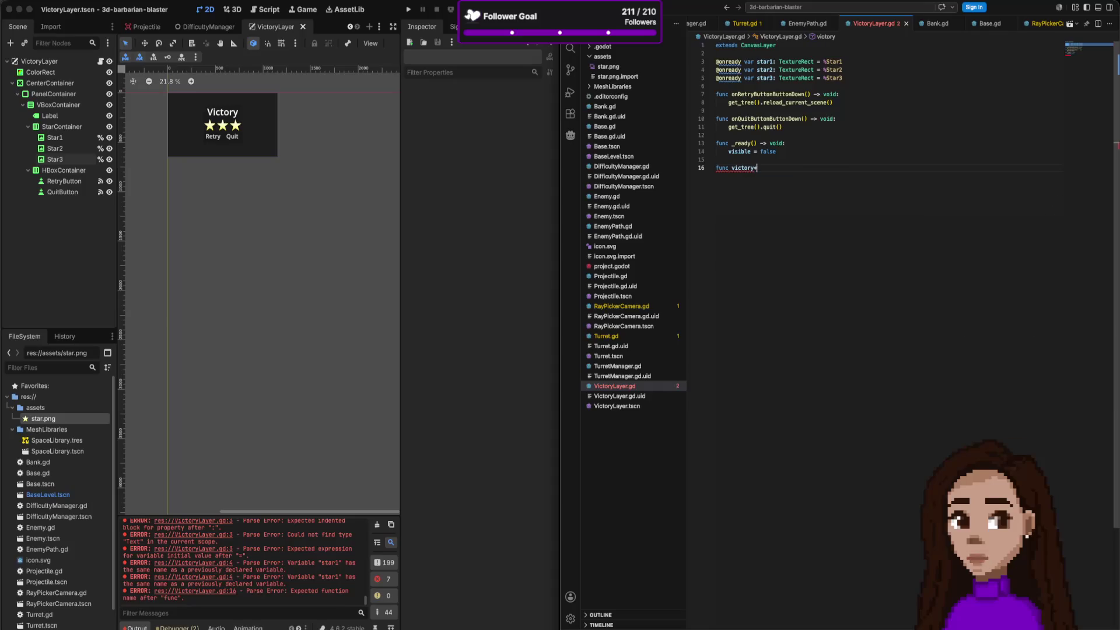
pyautogui.write(') -> v')
pyautogui.press('Return')
pyautogui.write(':')
pyautogui.press('Return')
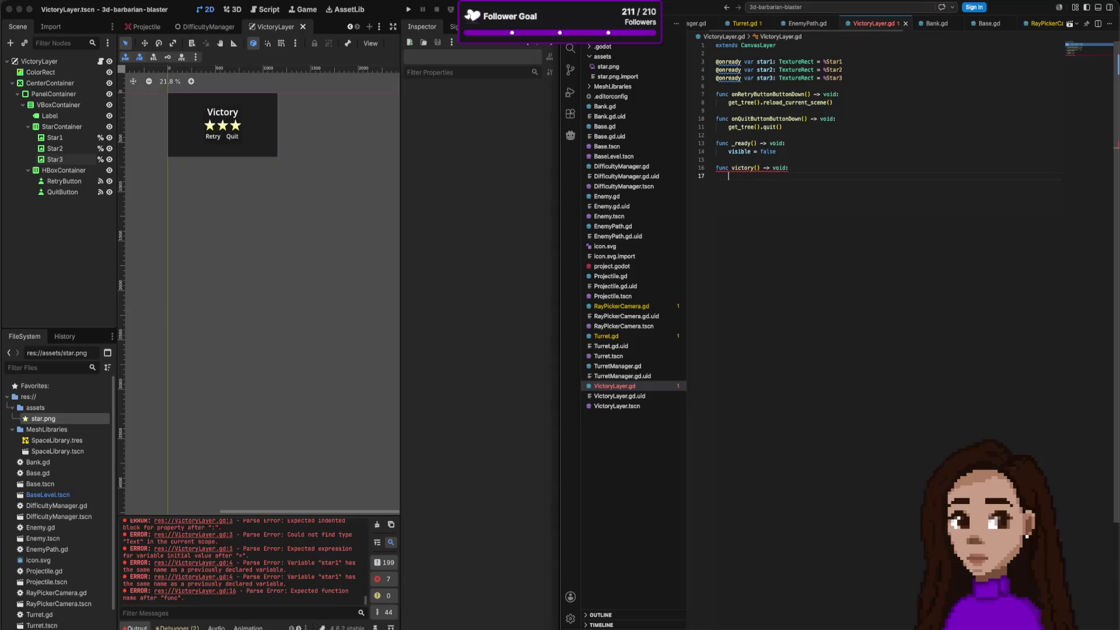
pyautogui.write('visible = ')
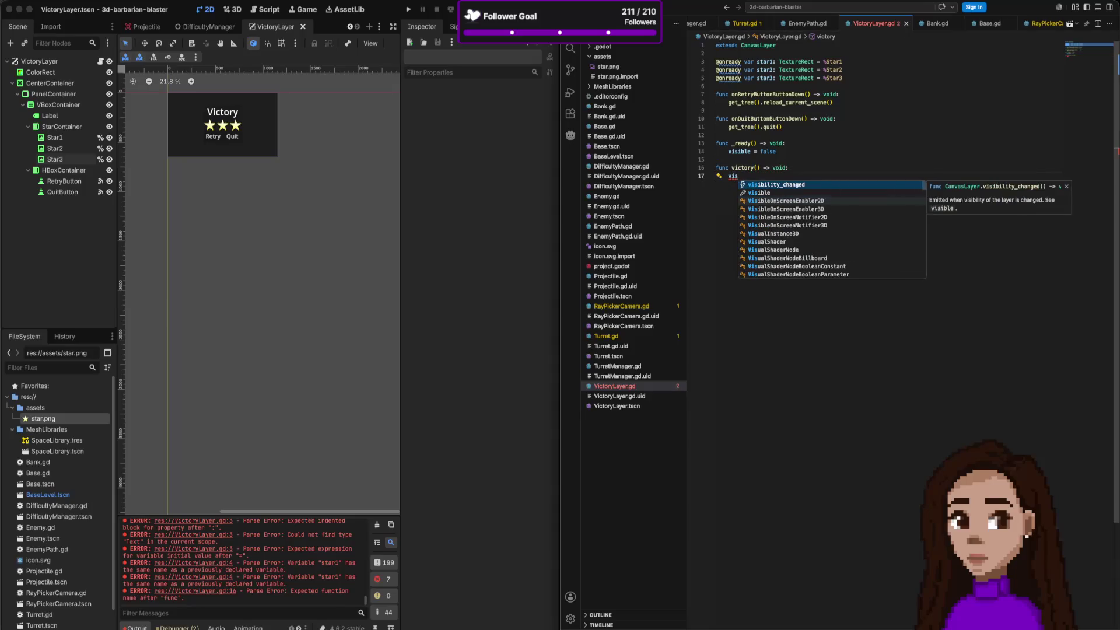
pyautogui.write('true')
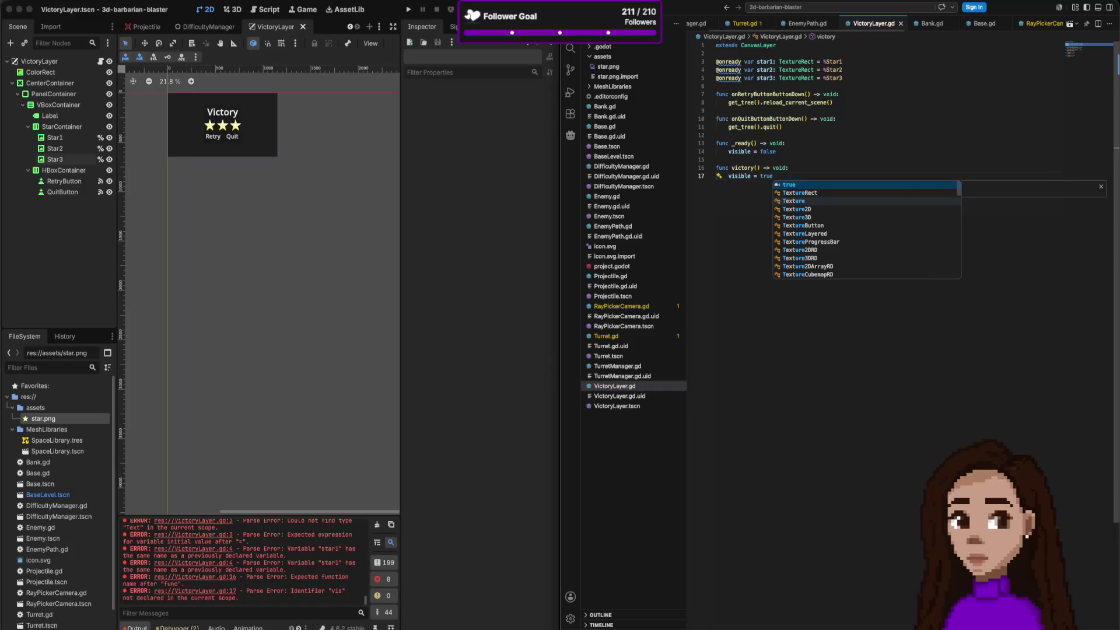
pyautogui.press('Escape')
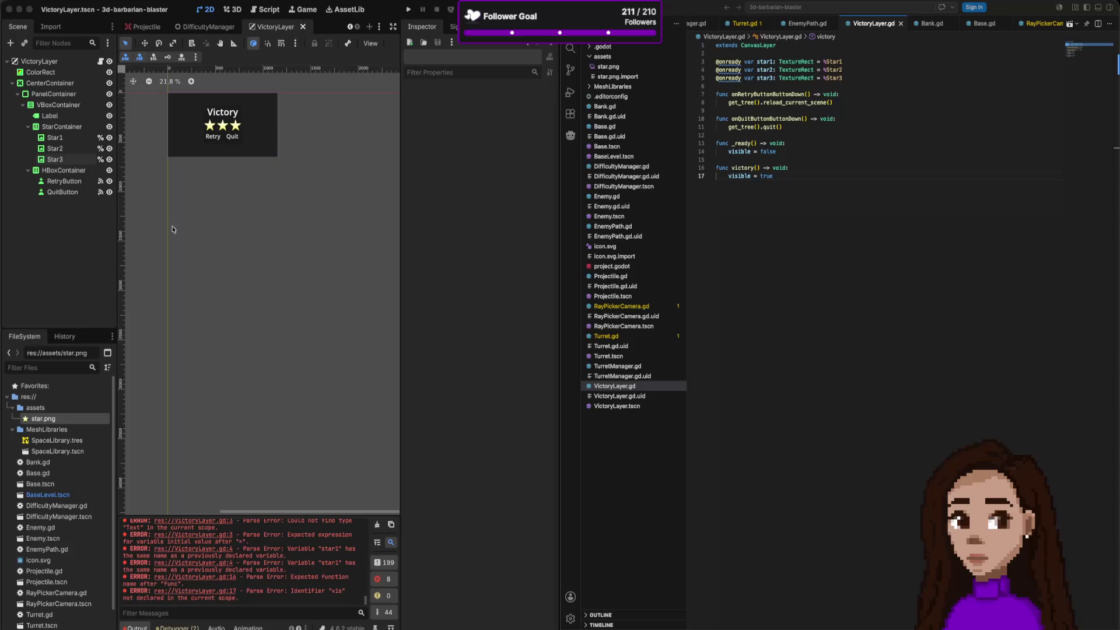
# Step: Set Star2's Visibility > Modulate colour to black
pyautogui.click(804, 177)
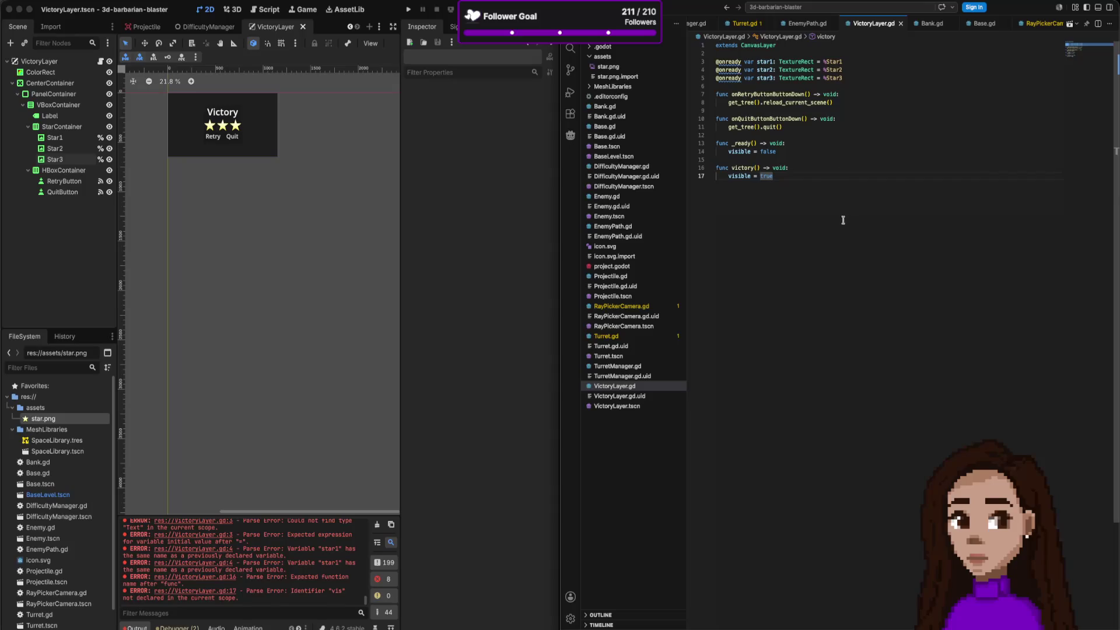
pyautogui.click(826, 153)
pyautogui.click(56, 137)
pyautogui.click(79, 151)
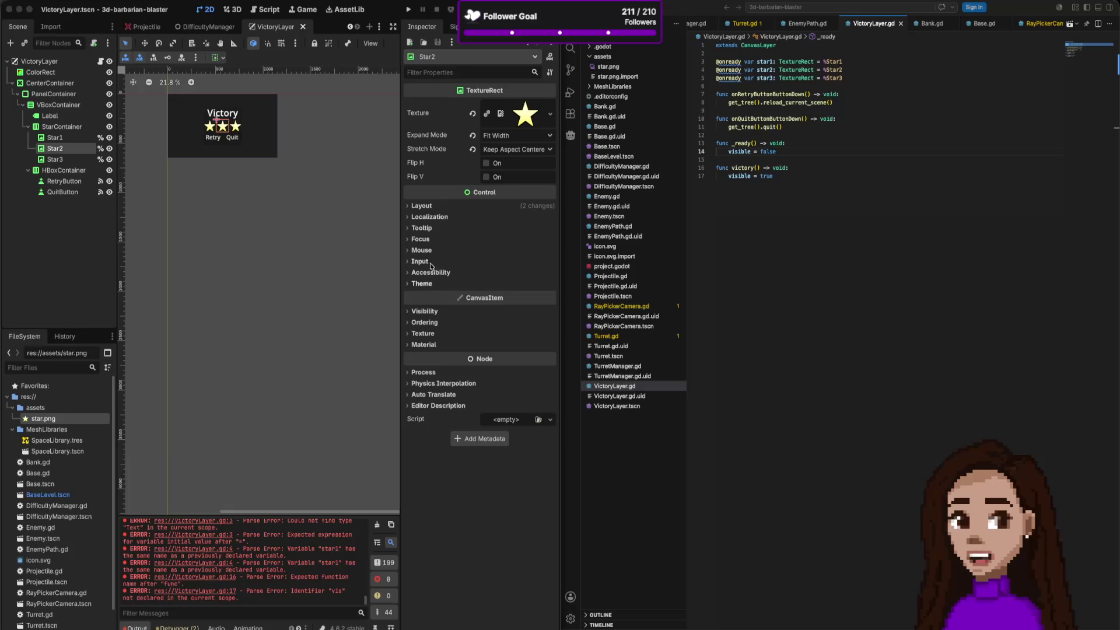
pyautogui.click(431, 311)
pyautogui.click(512, 339)
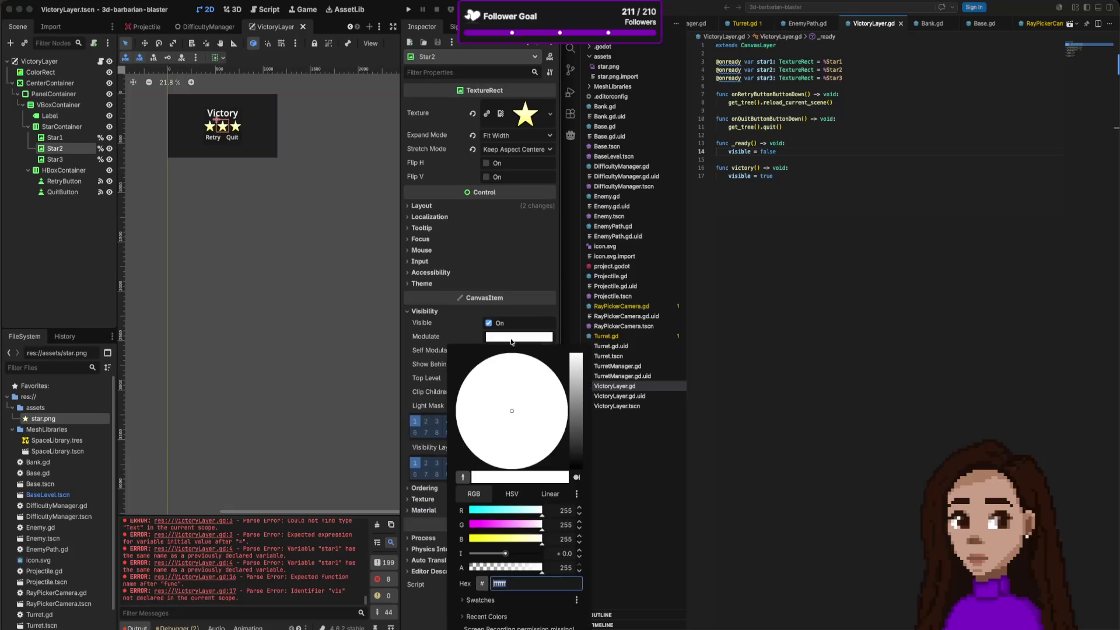
pyautogui.click(576, 466)
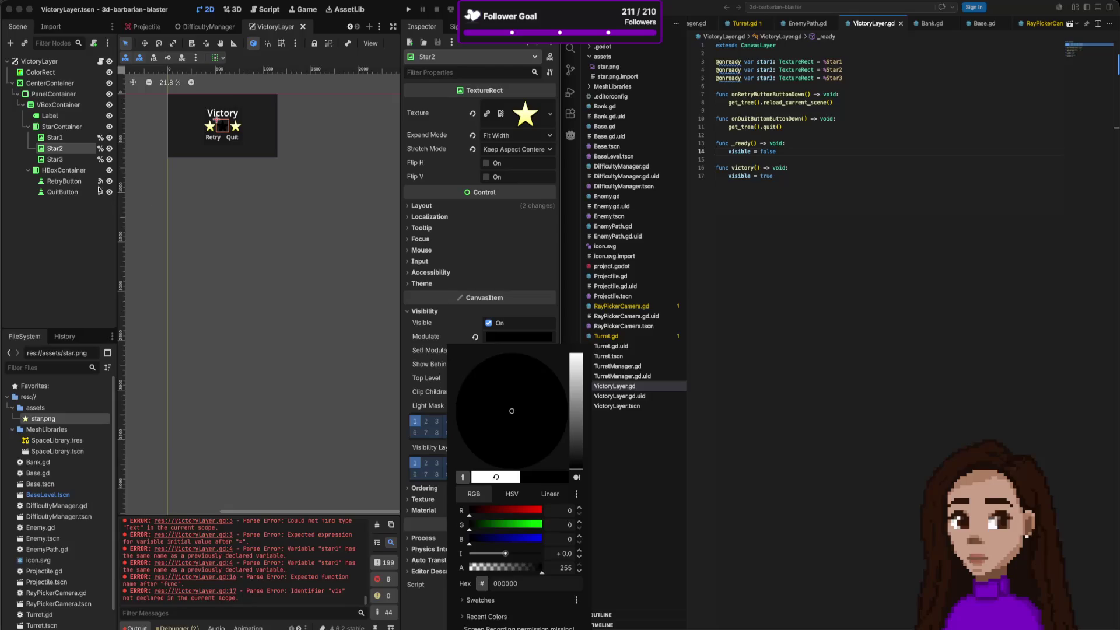
# Step: Set Star3's Modulate colour to black and save the VictoryLayer scene
pyautogui.click(55, 159)
pyautogui.click(54, 159)
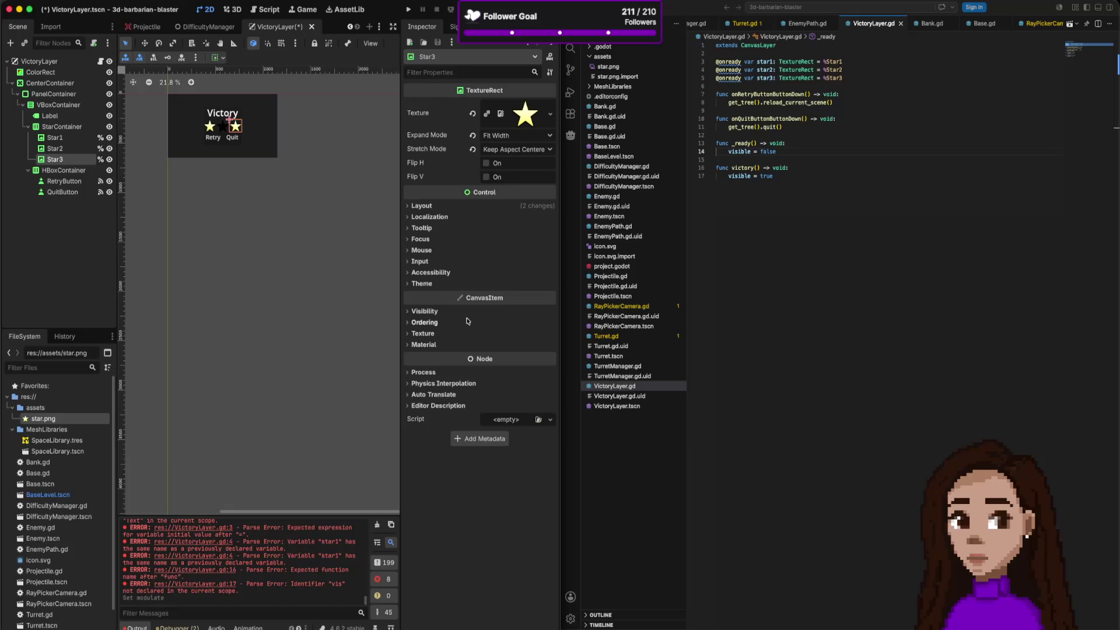
pyautogui.click(446, 311)
pyautogui.click(525, 337)
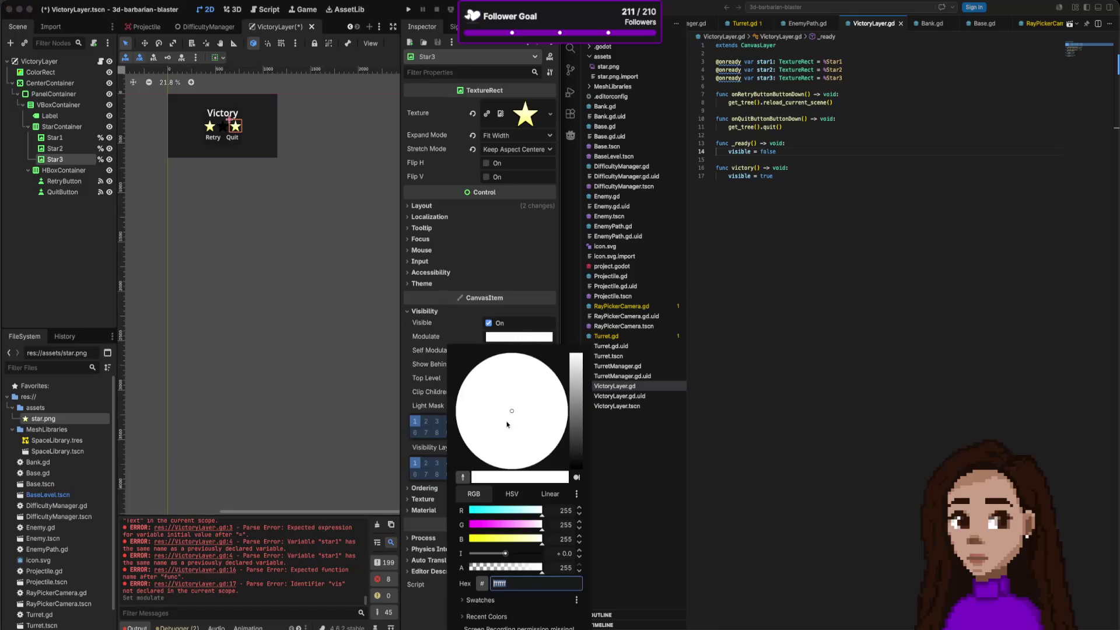
pyautogui.moveTo(585, 445); pyautogui.dragTo(584, 525)
pyautogui.click(349, 320)
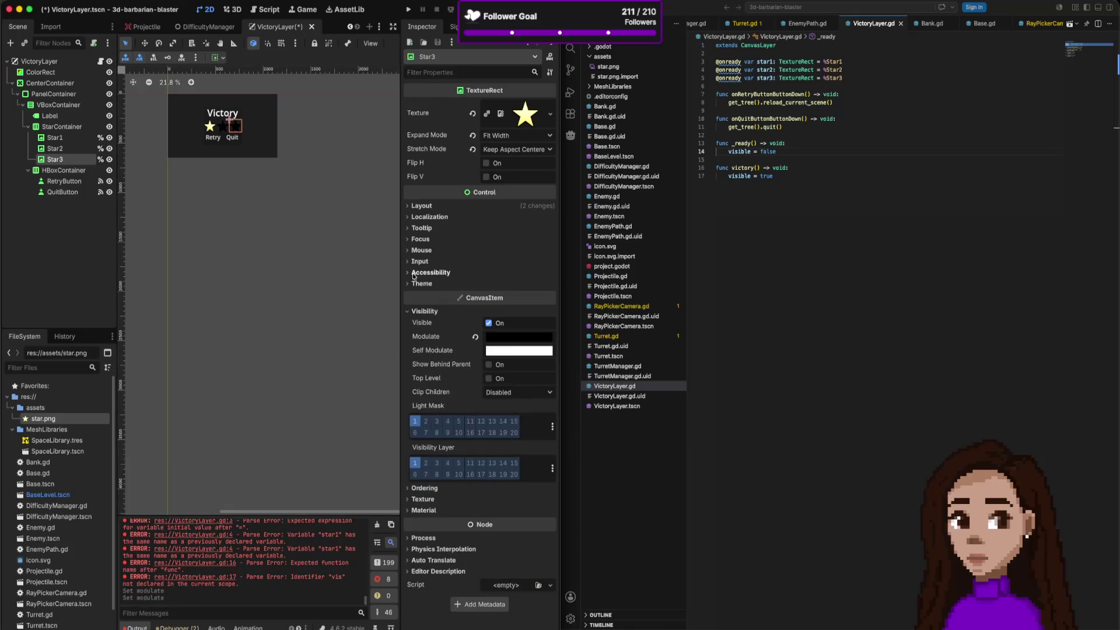
pyautogui.hotkey('ctrl', 's')
pyautogui.click(796, 201)
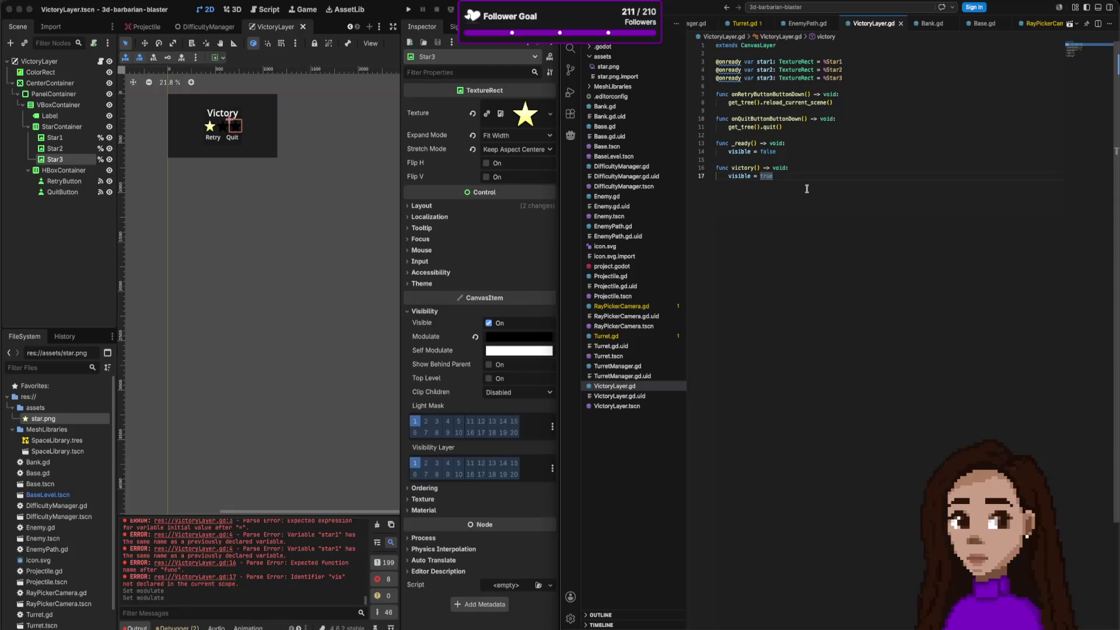
pyautogui.click(885, 78)
pyautogui.press('Return')
pyautogui.write('@onre')
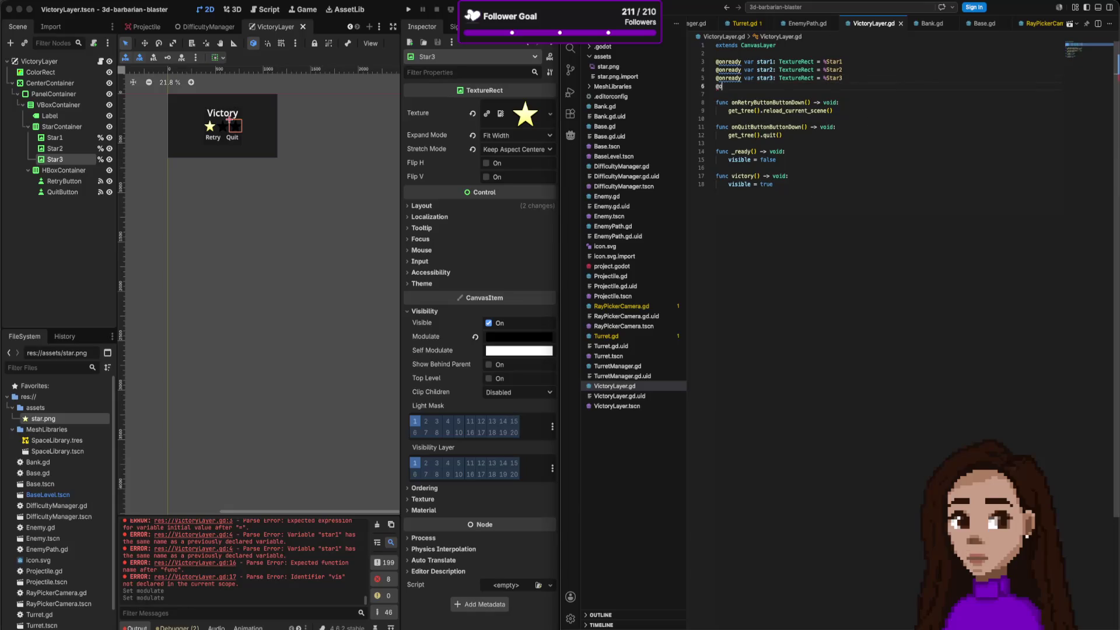
pyautogui.press('Return')
pyautogui.write('var base')
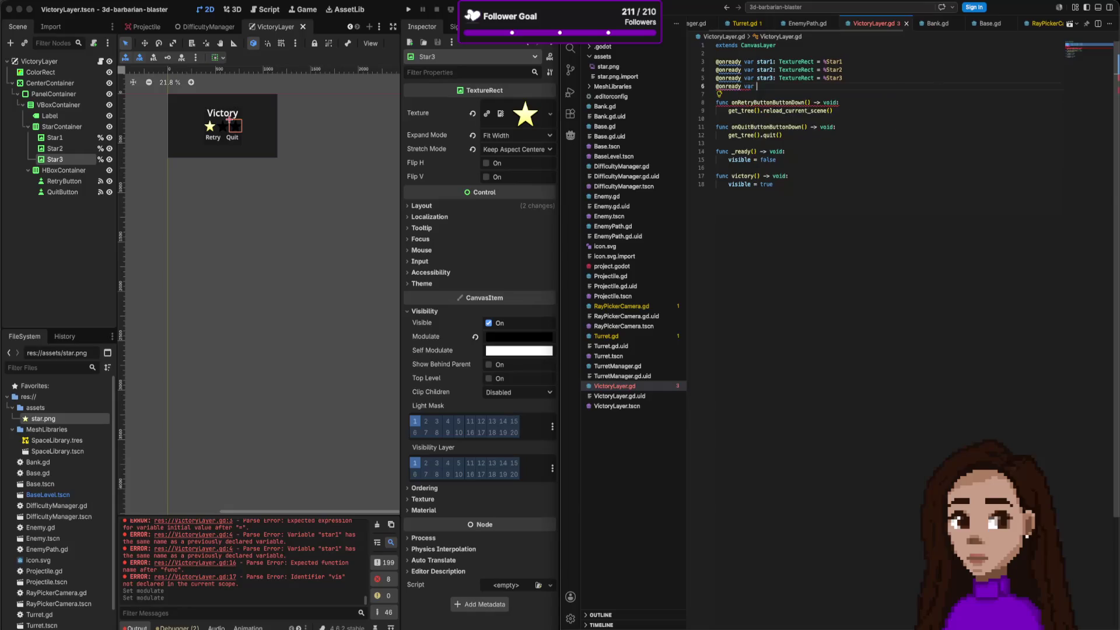
pyautogui.write(' = get_tre')
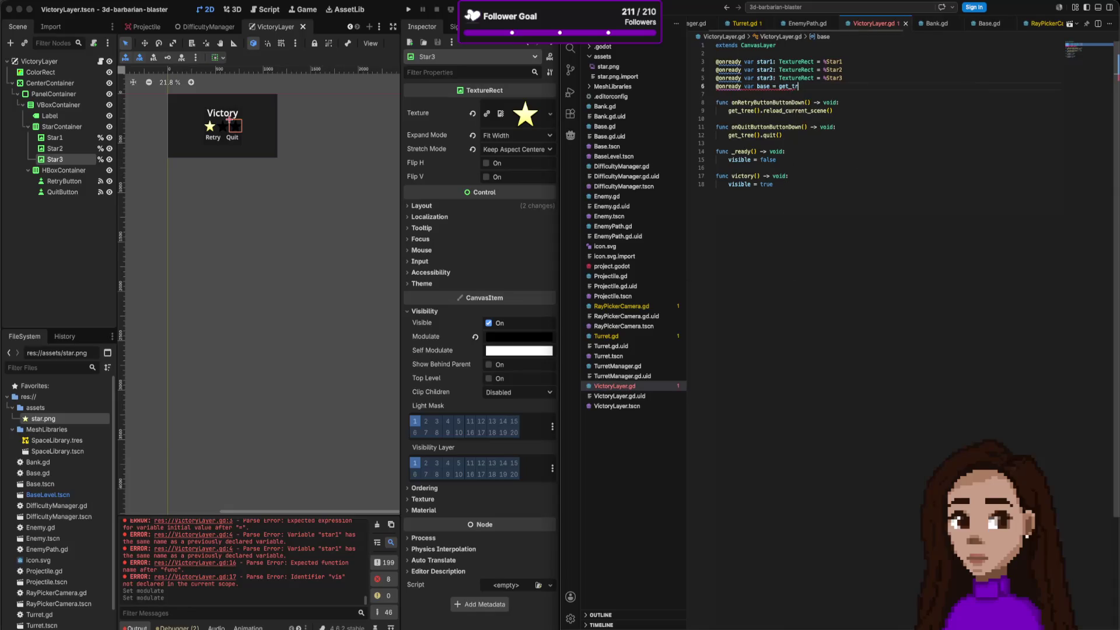
pyautogui.write('e')
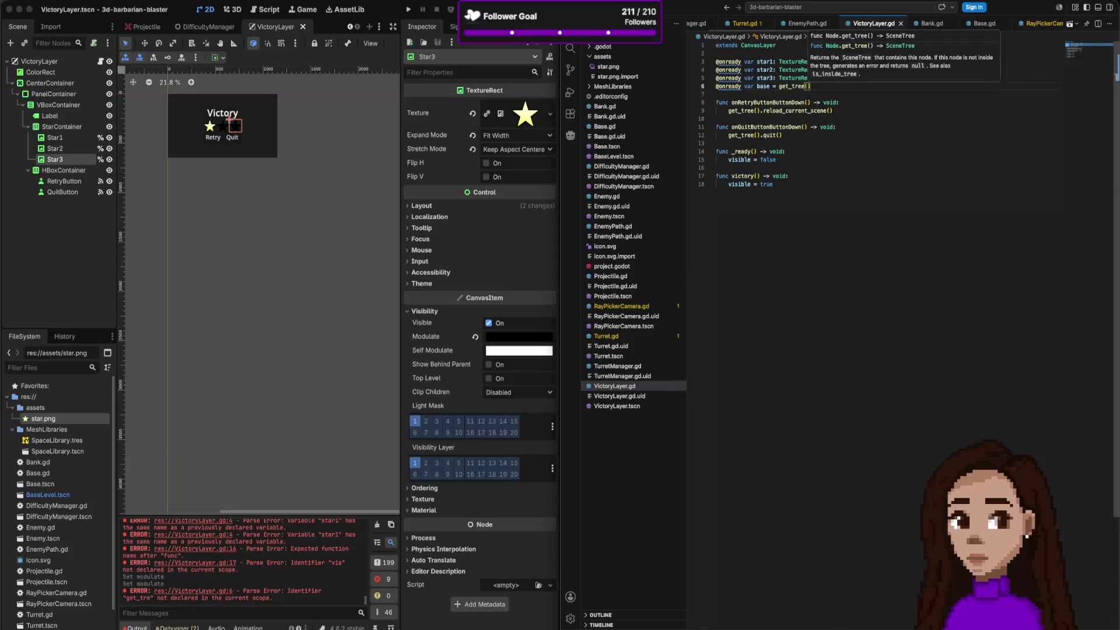
pyautogui.press('Return')
pyautogui.write('.ge')
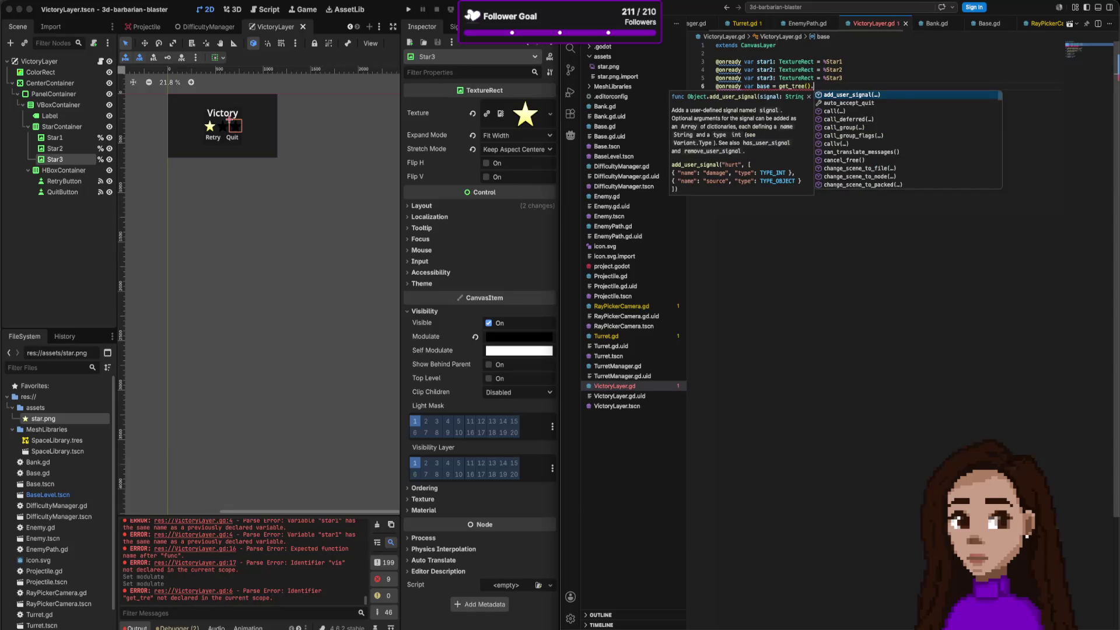
pyautogui.press('Down')
pyautogui.press('Down')
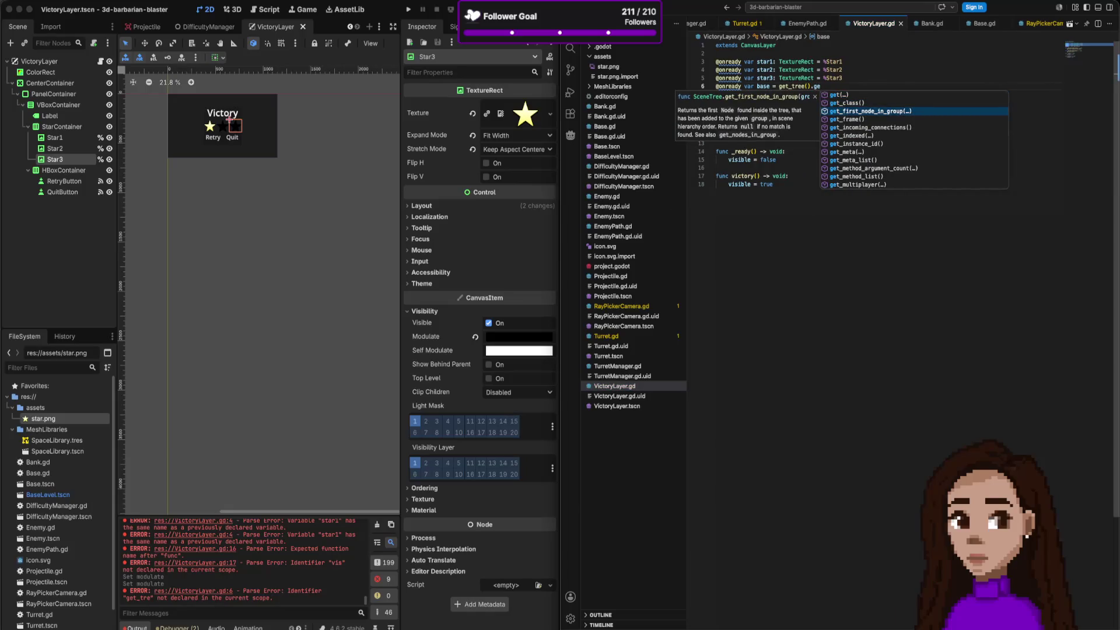
pyautogui.press('Return')
pyautogui.write('("base")')
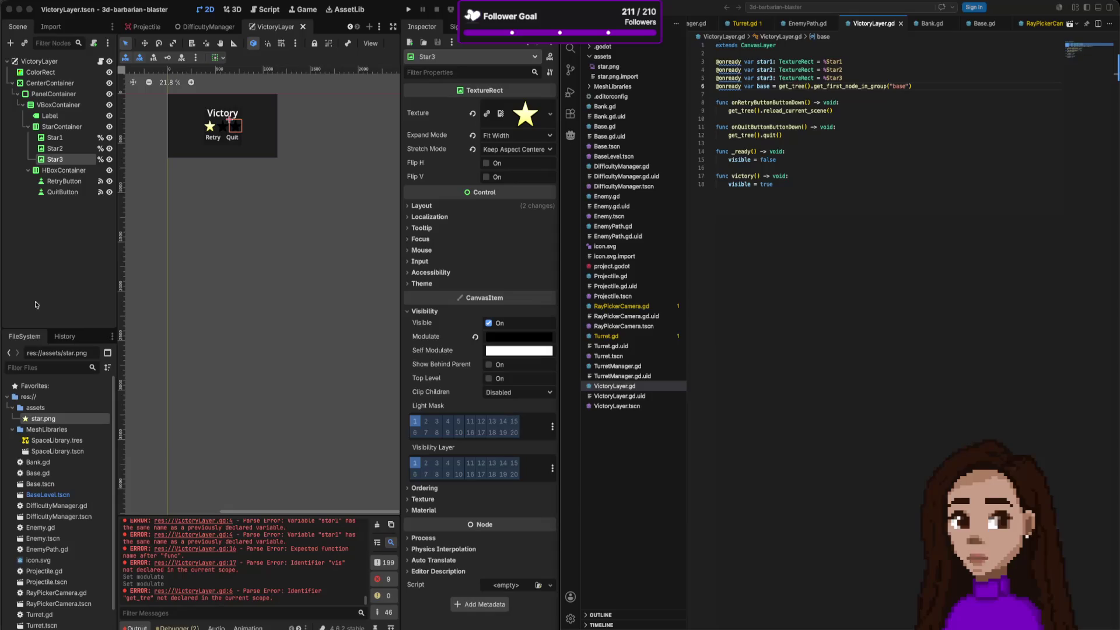
# Step: In victory(), add if base.maxHealth == base.currentHealth: setting star2.modulate = Color.WHITE
pyautogui.click(845, 193)
pyautogui.press('Return')
pyautogui.write('if b')
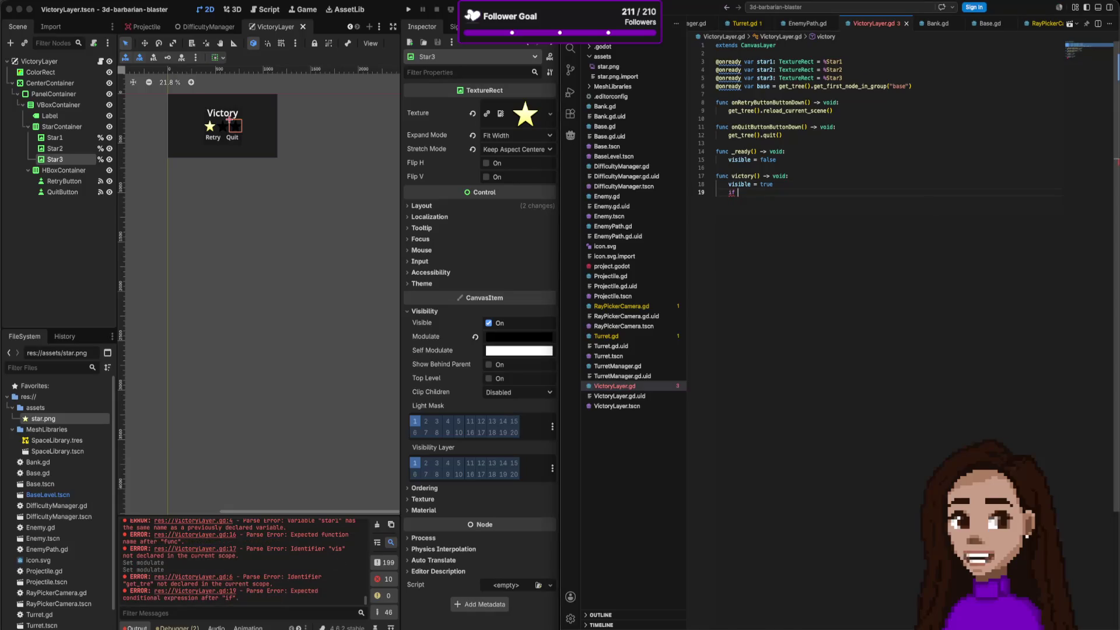
pyautogui.write('ase.m')
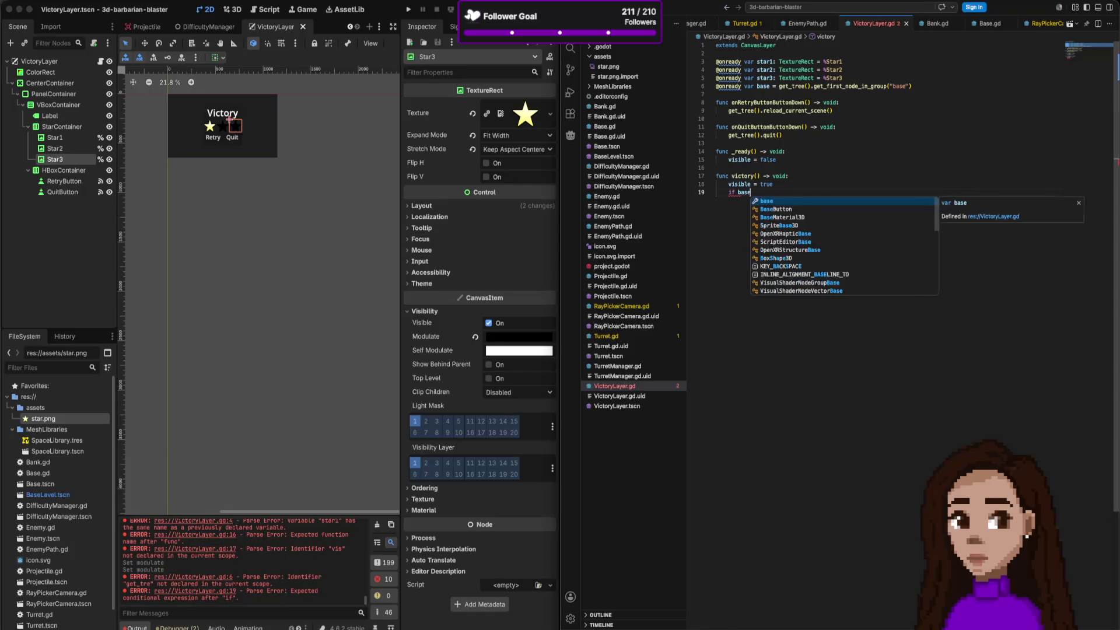
pyautogui.write('axHealth ==')
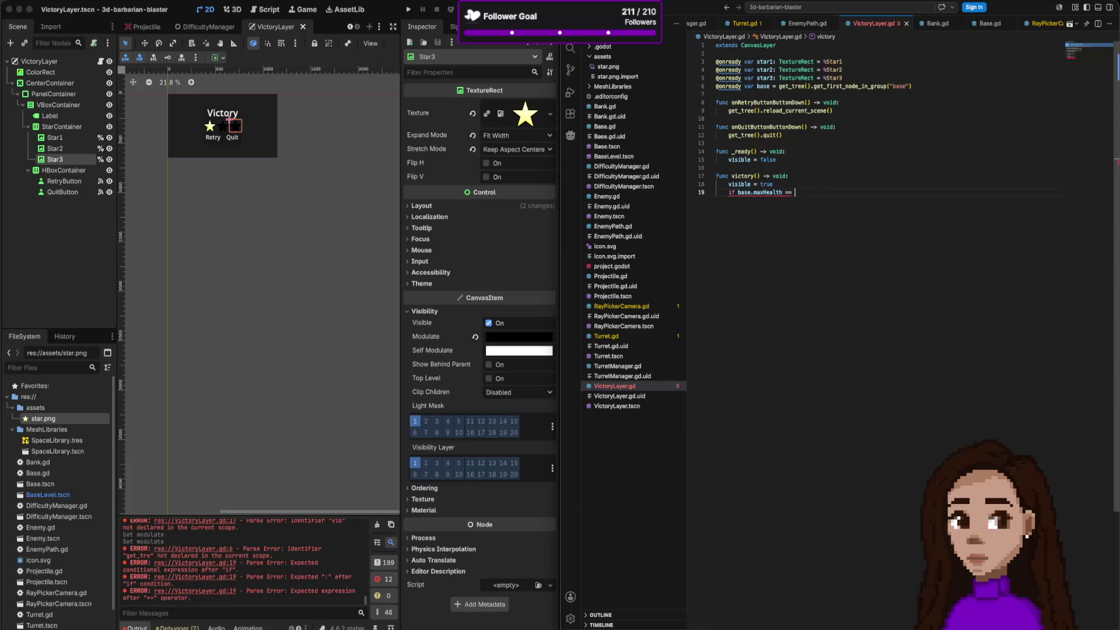
pyautogui.write(' base.')
pyautogui.write('curren')
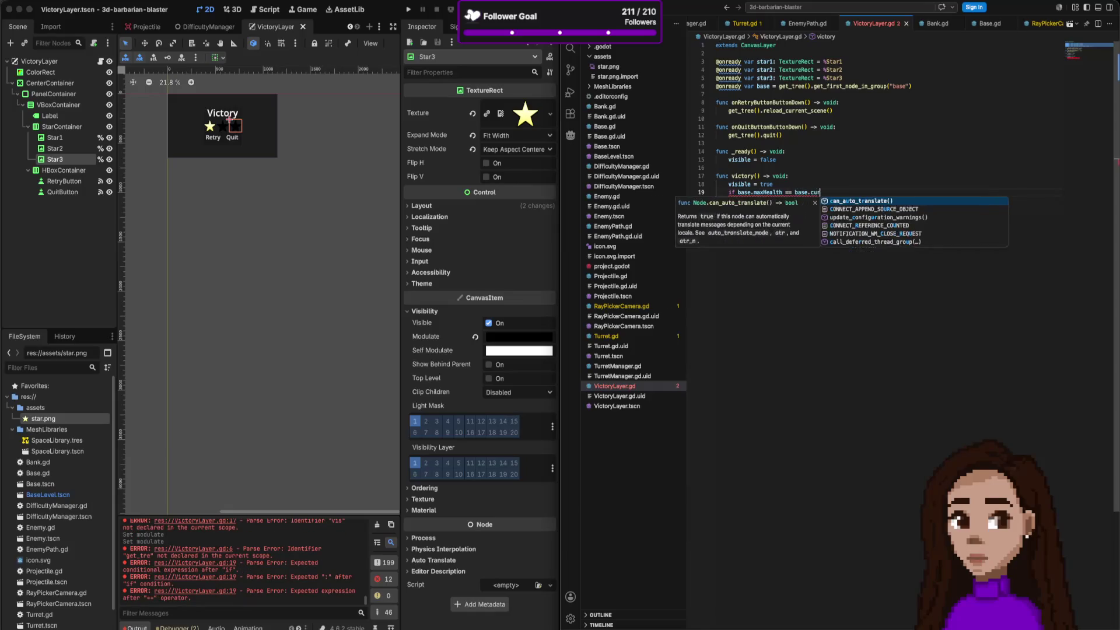
pyautogui.write('tHealth:')
pyautogui.press('Return')
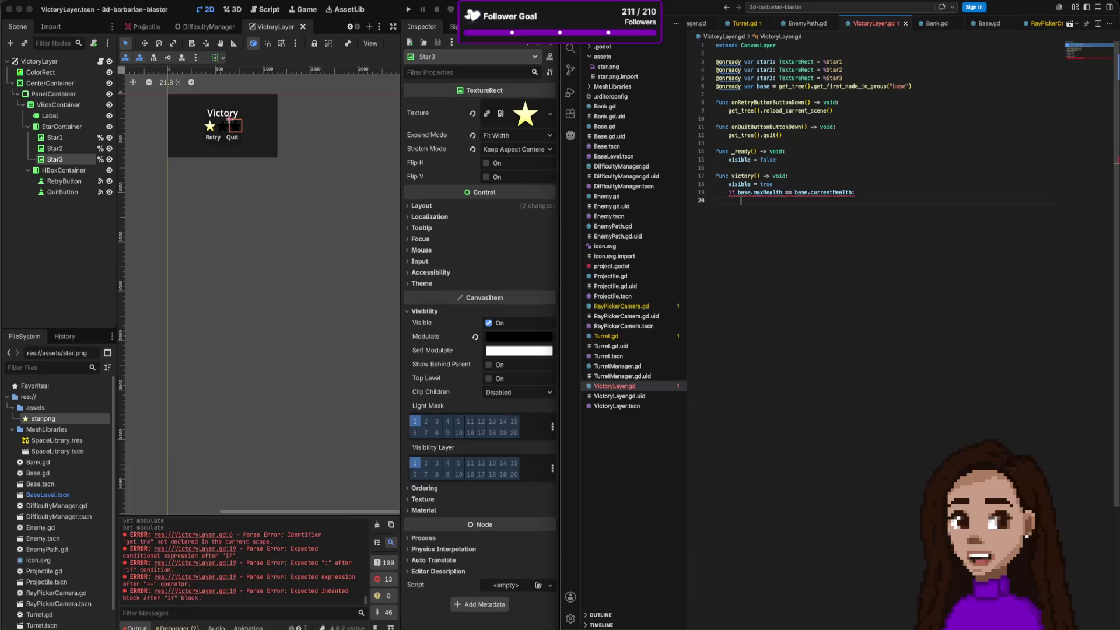
pyautogui.write('star2.')
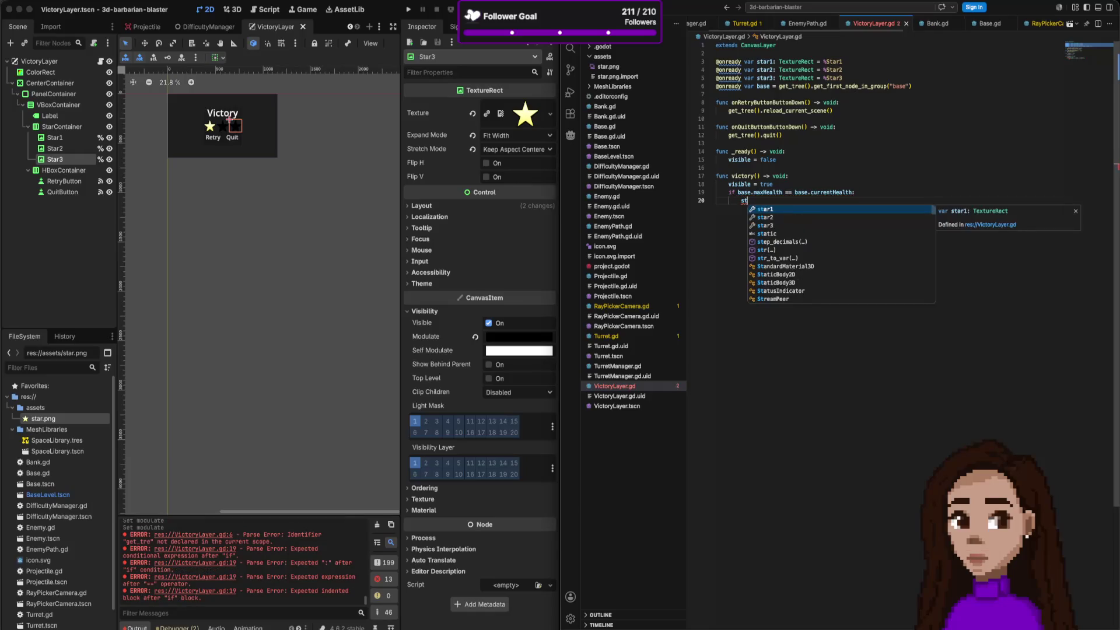
pyautogui.write('modulate =')
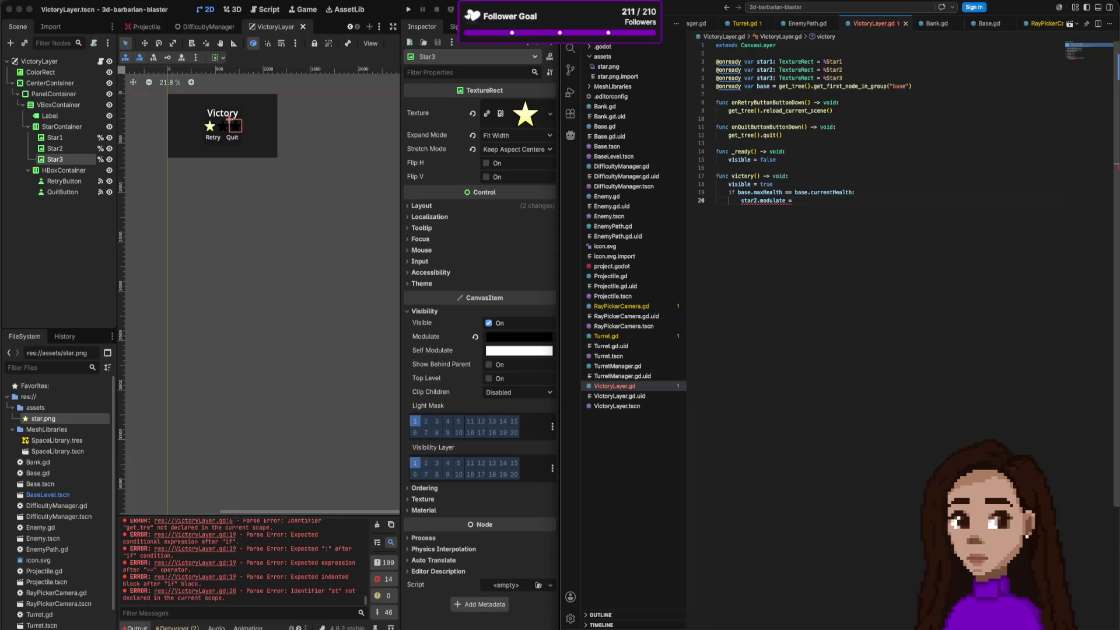
pyautogui.hotkey('ctrl', 'space')
pyautogui.press('Return')
pyautogui.hotkey('alt', 'BackSpace')
pyautogui.write('Color.w')
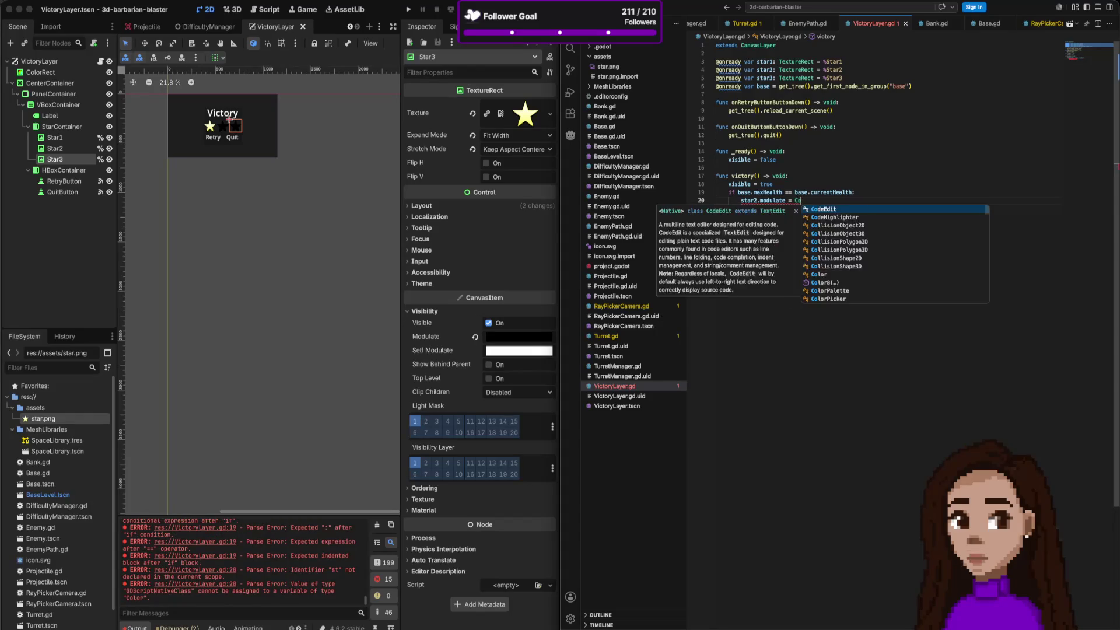
pyautogui.write('hite')
pyautogui.press('Return')
# Step: Duplicate that line so the next one sets star3.modulate = Color.WHITE
pyautogui.hotkey('shift', 'alt', 'Down')
pyautogui.click(745, 208)
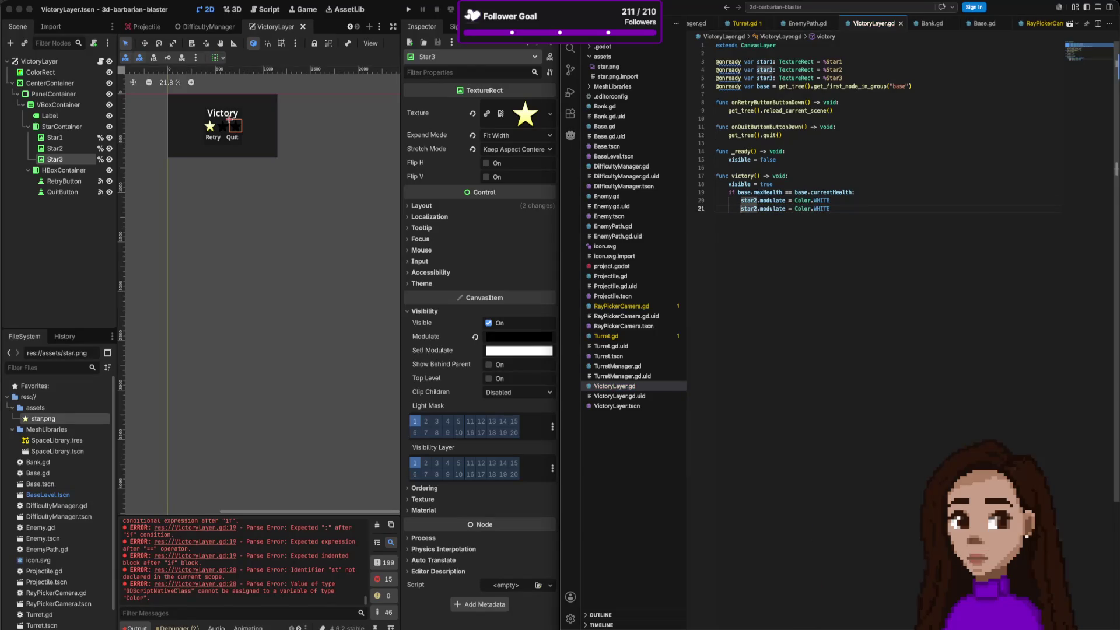
pyautogui.press('Delete')
pyautogui.write('3')
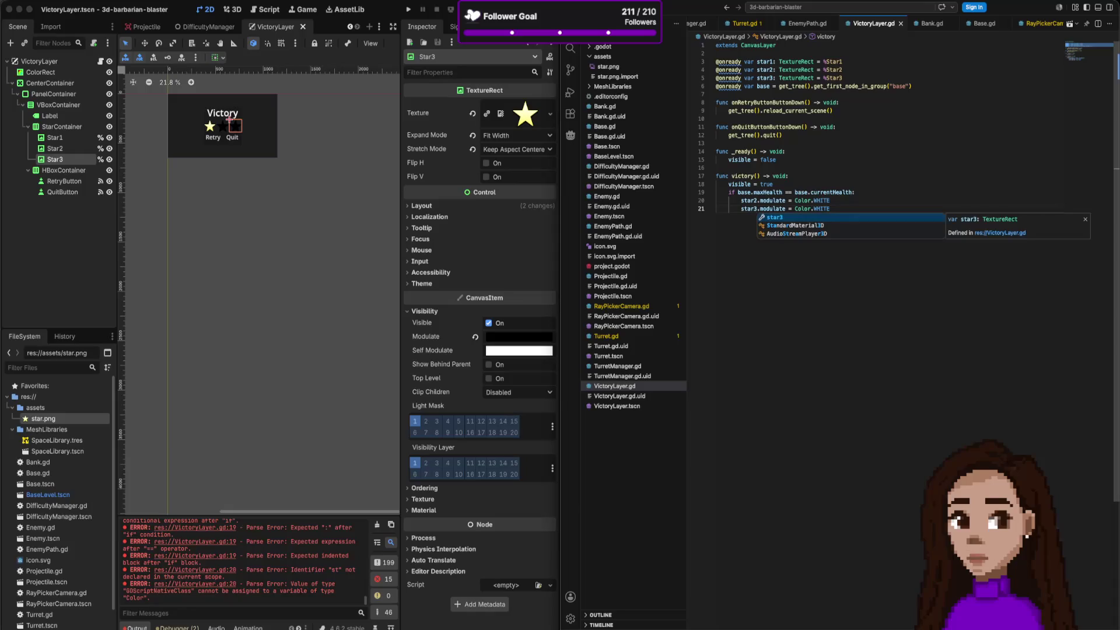
pyautogui.press('super+Tab')
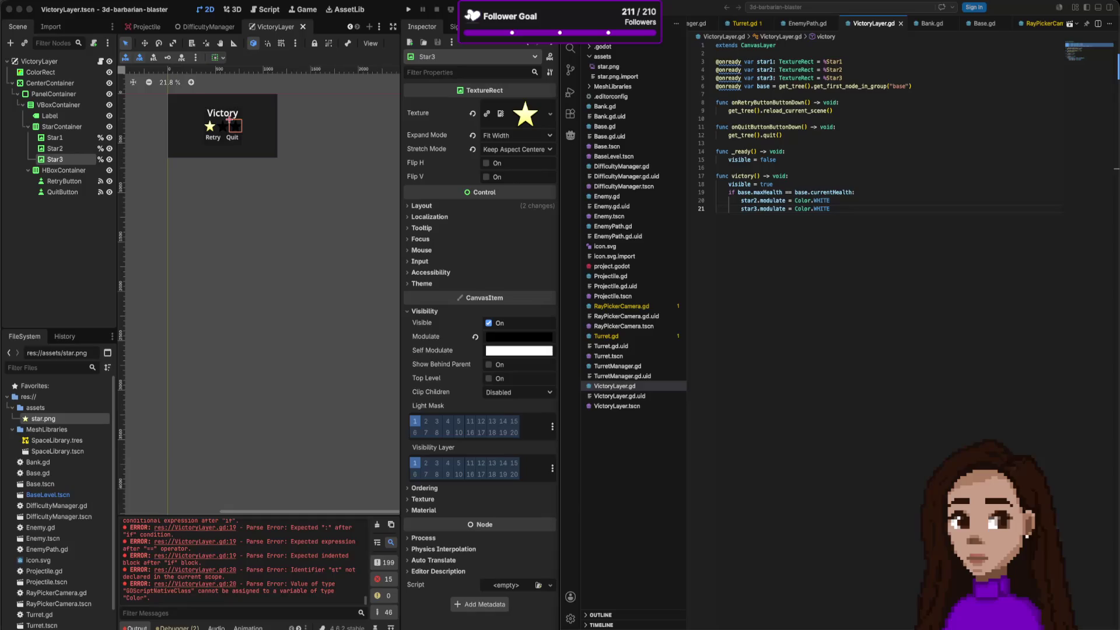
# Step: Add a Label child to VBoxContainer and move it between StarContainer and HBoxContainer
pyautogui.click(71, 105)
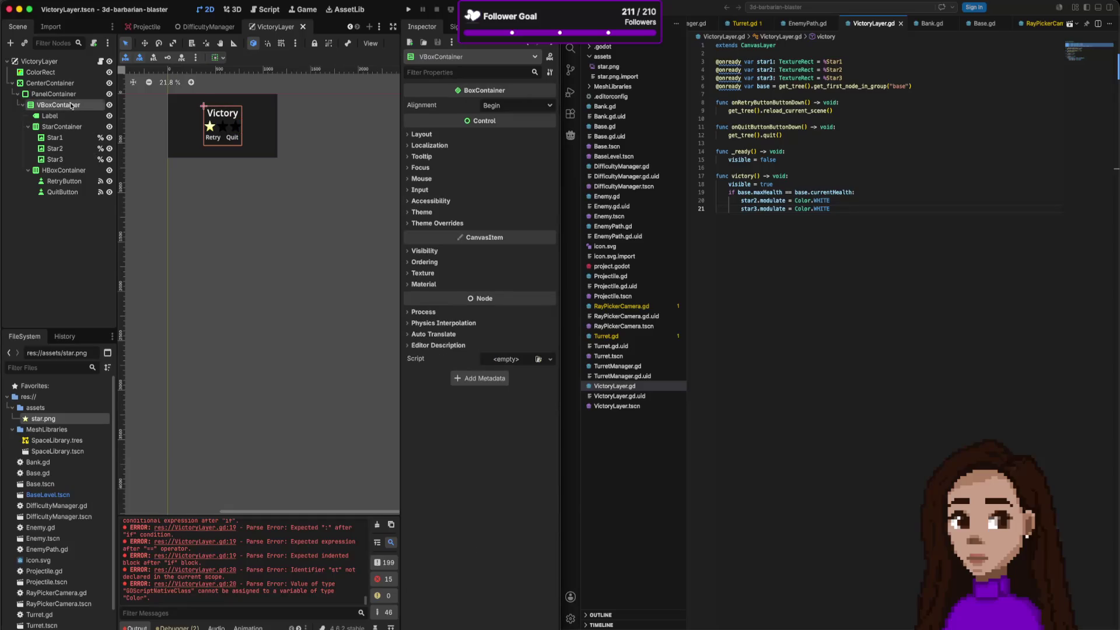
pyautogui.press('super+a')
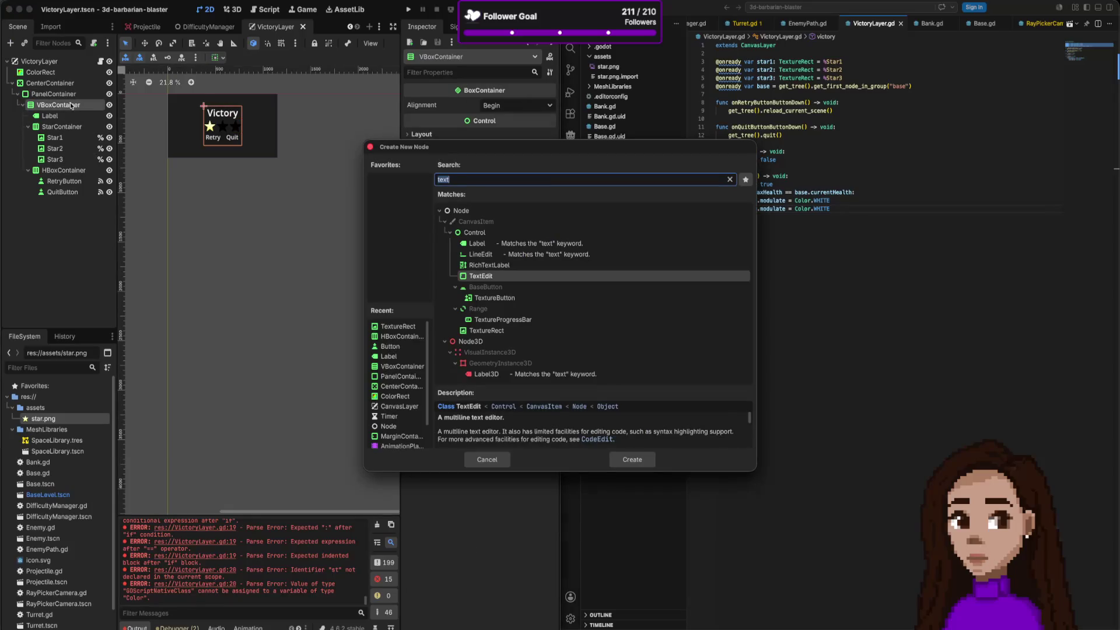
pyautogui.write('label')
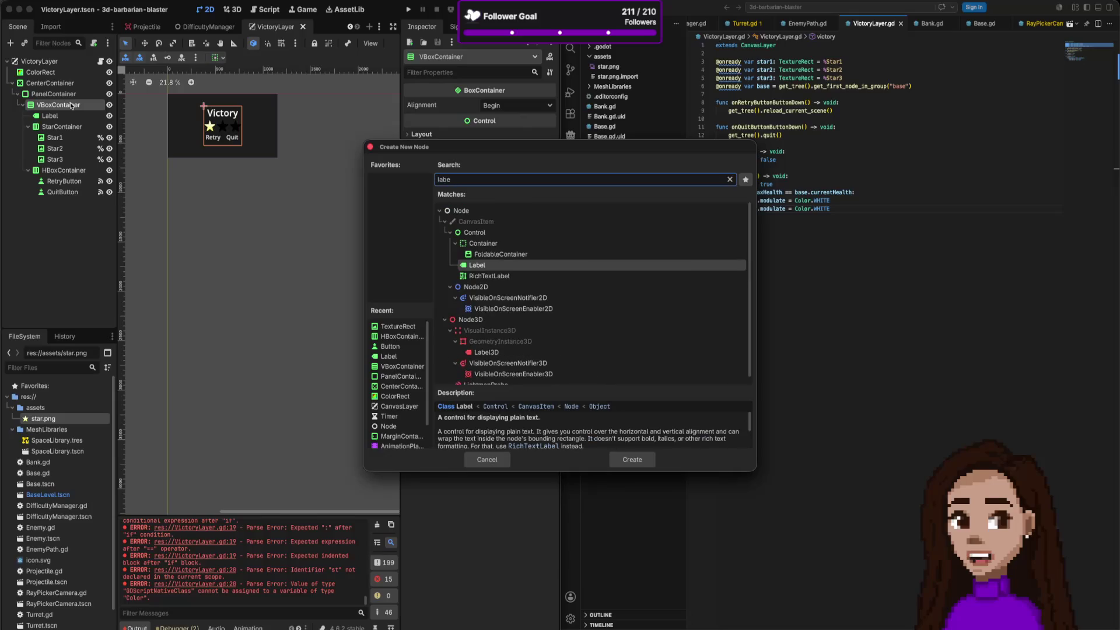
pyautogui.press('Return')
pyautogui.moveTo(49, 204)
pyautogui.mouseDown()
pyautogui.moveTo(47, 150)
pyautogui.moveTo(46, 166)
pyautogui.mouseUp()
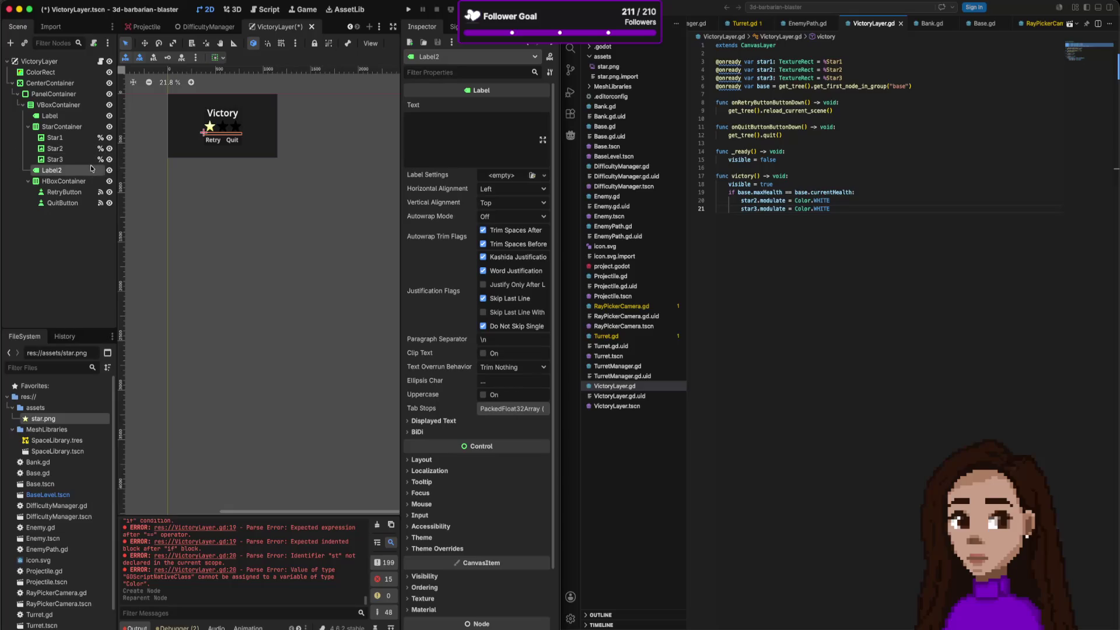
# Step: Rename Label2 to Survived, set its text to 'Survived +1', and save
pyautogui.doubleClick(57, 171)
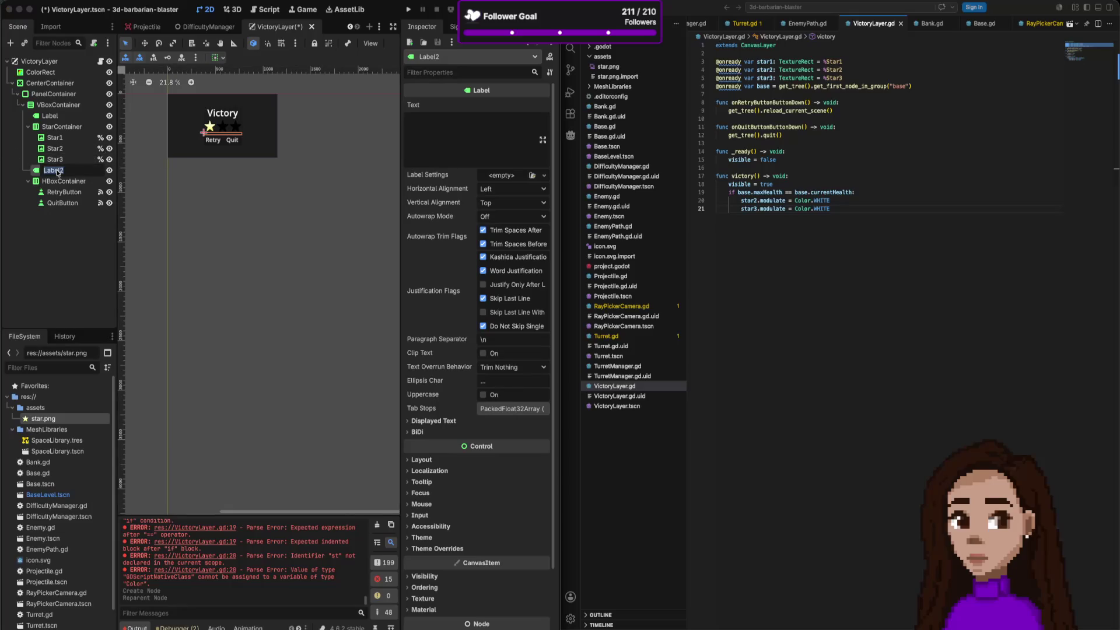
pyautogui.write('Survived')
pyautogui.press('Return')
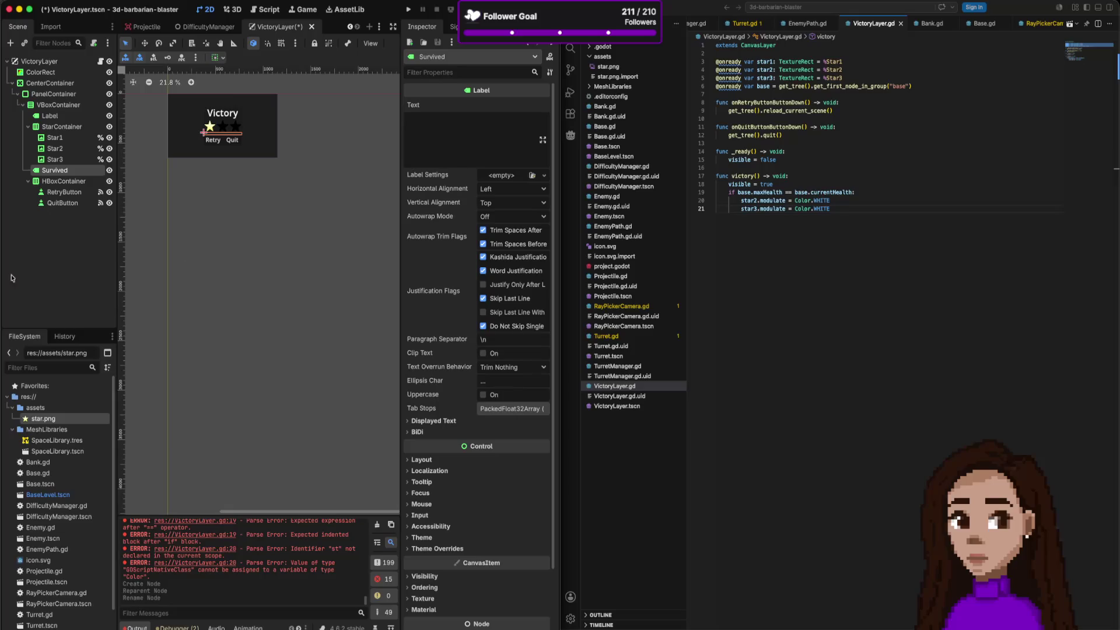
pyautogui.click(476, 131)
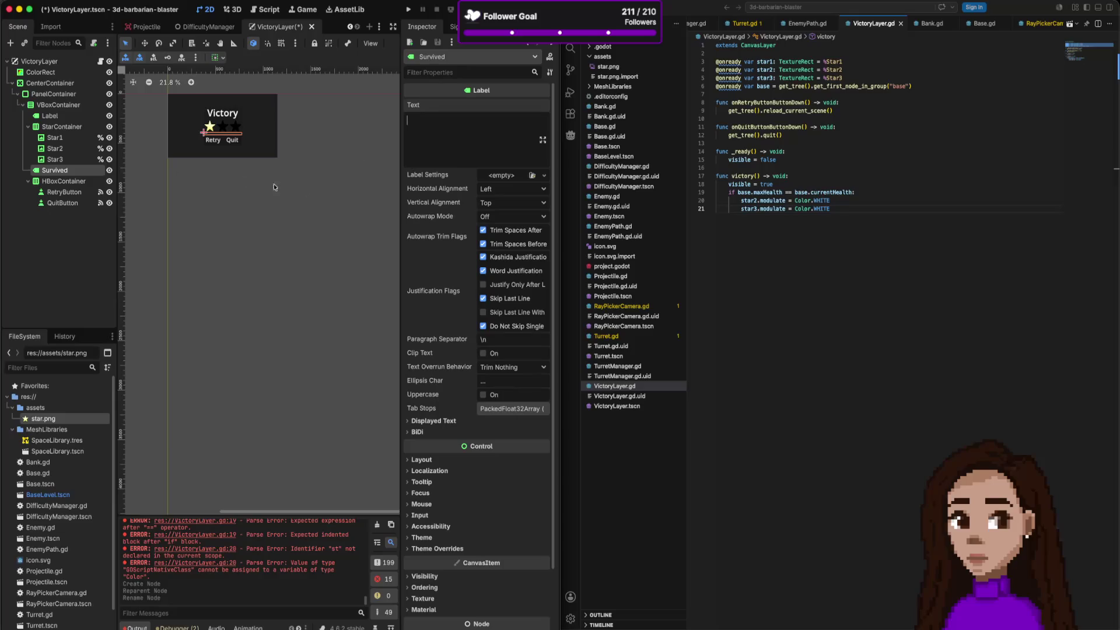
pyautogui.write('Survived ')
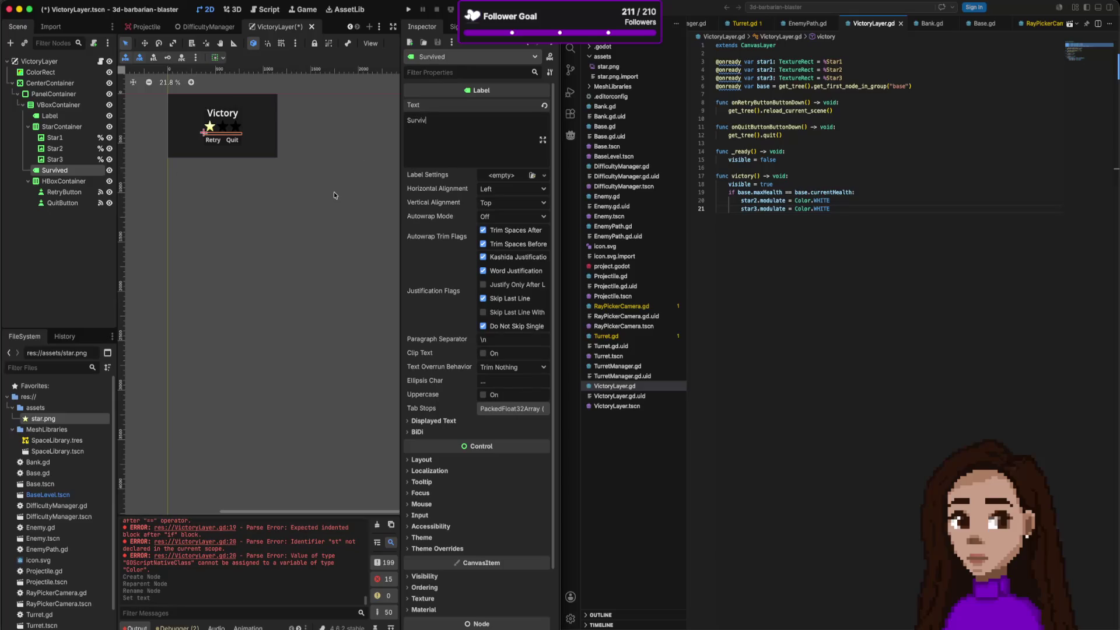
pyautogui.write('+1')
pyautogui.hotkey('ctrl', 's')
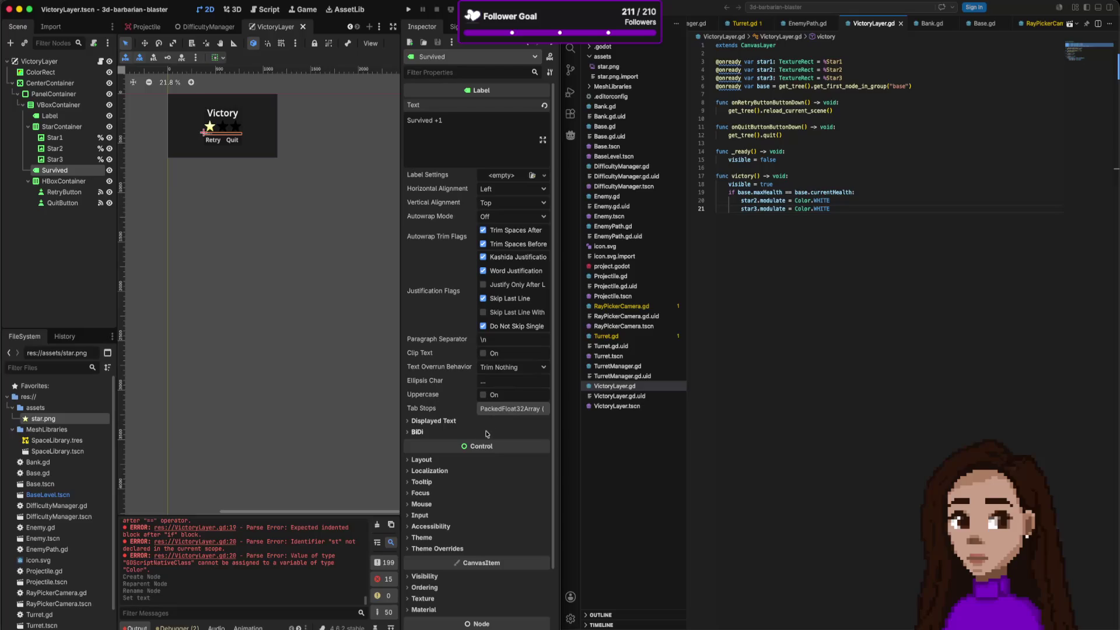
# Step: Give the label new LabelSettings with font size 50, then duplicate it as Survived2
pyautogui.press('super+b')
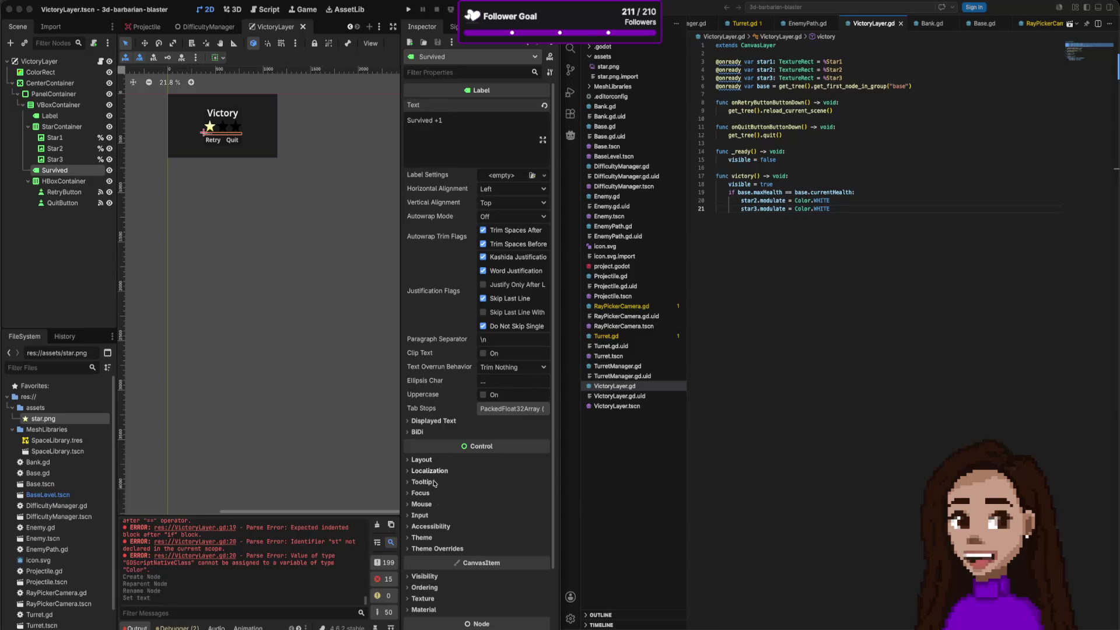
pyautogui.scroll(-1, 436, 478)
pyautogui.scroll(1, 467, 494)
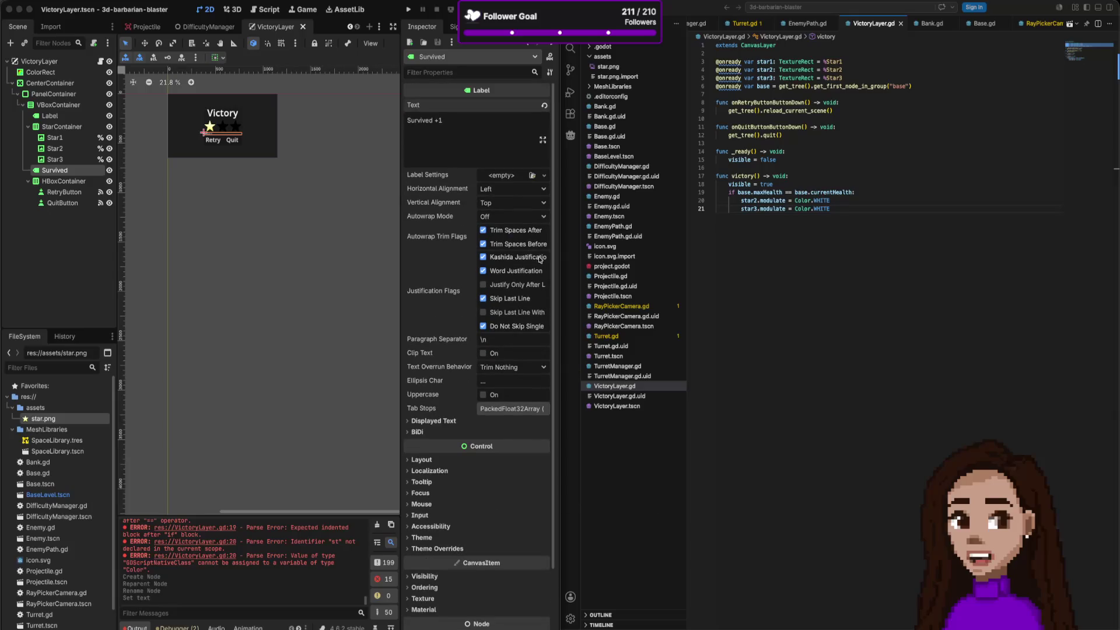
pyautogui.click(544, 175)
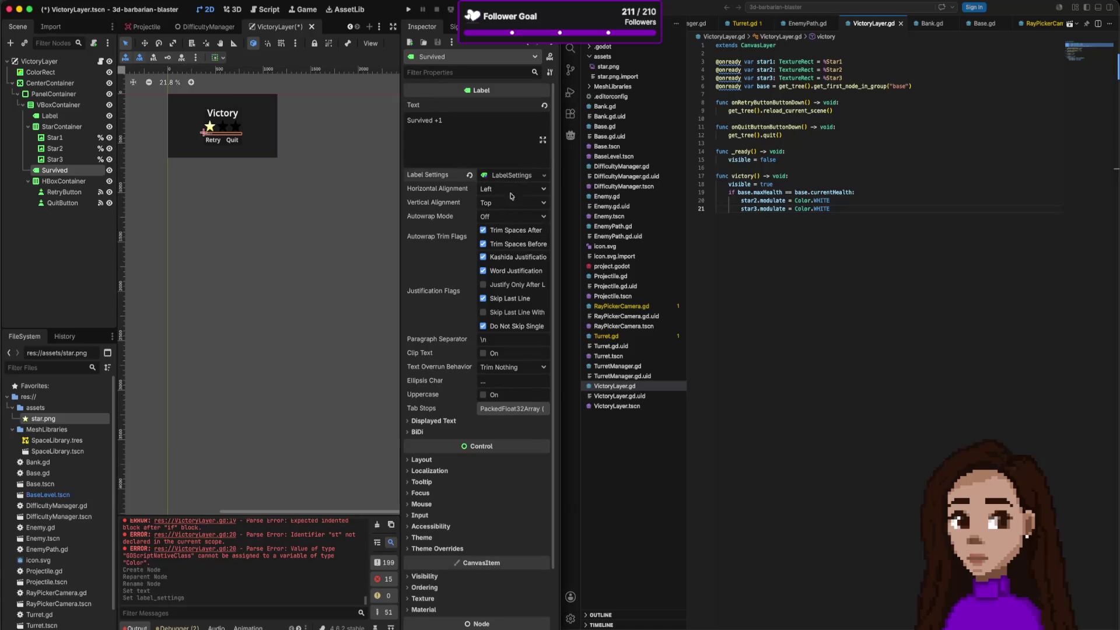
pyautogui.click(509, 201)
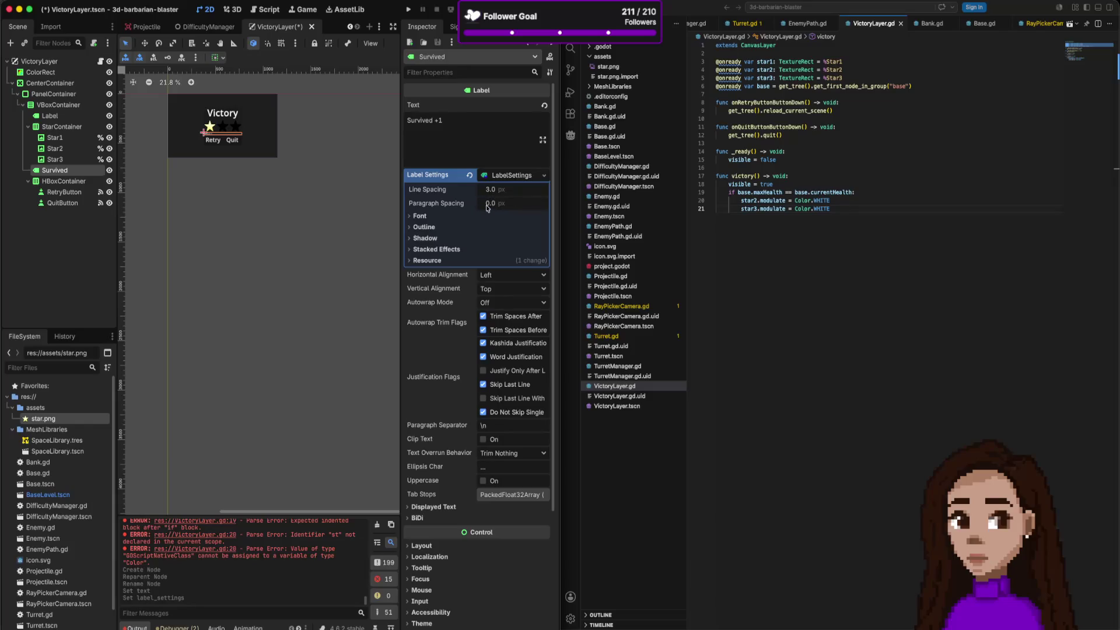
pyautogui.click(420, 216)
pyautogui.click(505, 240)
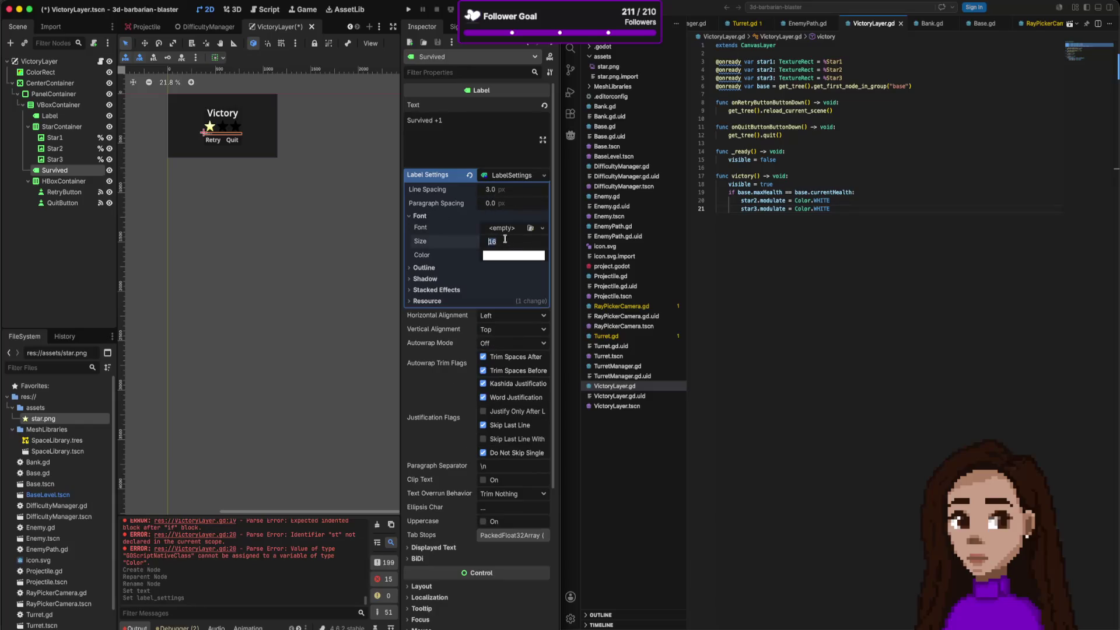
pyautogui.write('80')
pyautogui.press('Return')
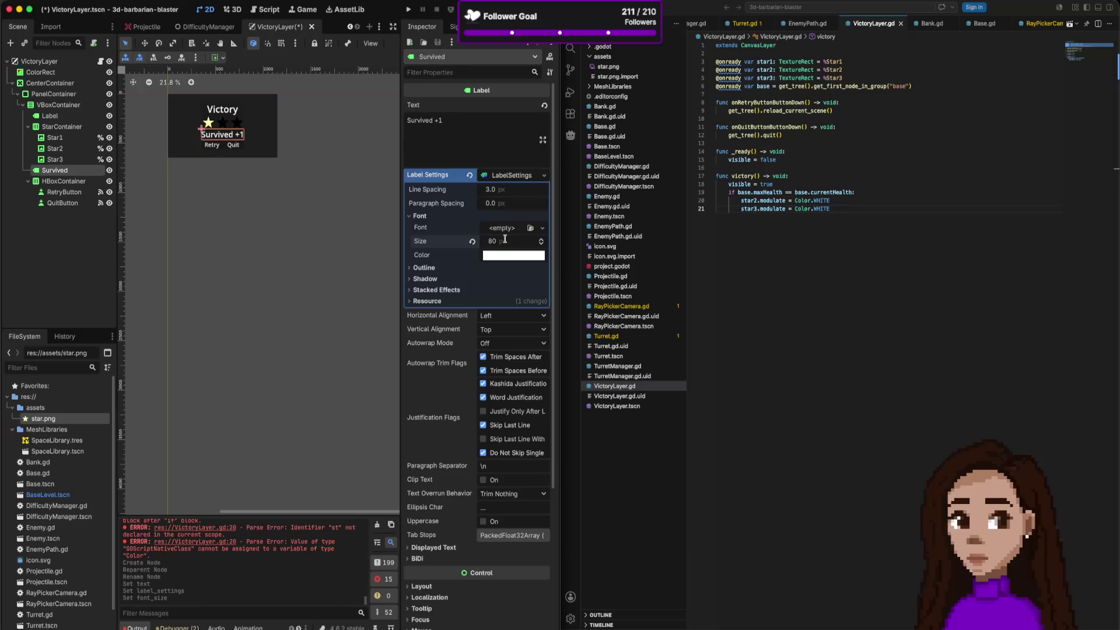
pyautogui.click(503, 242)
pyautogui.write('60')
pyautogui.press('Return')
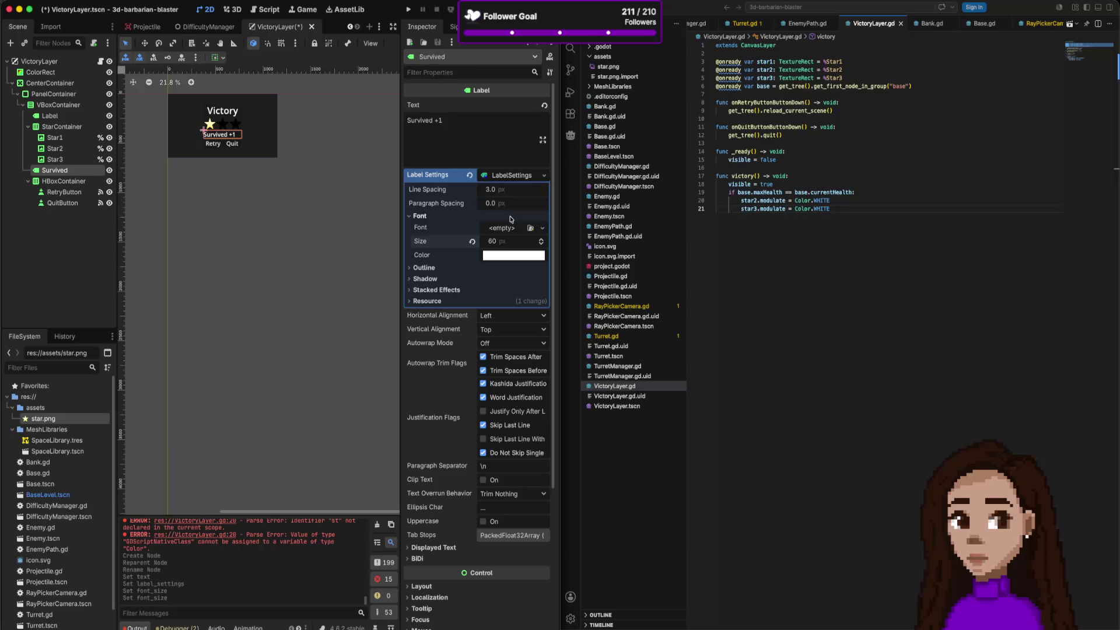
pyautogui.click(505, 242)
pyautogui.write('50')
pyautogui.press('Return')
pyautogui.click(507, 150)
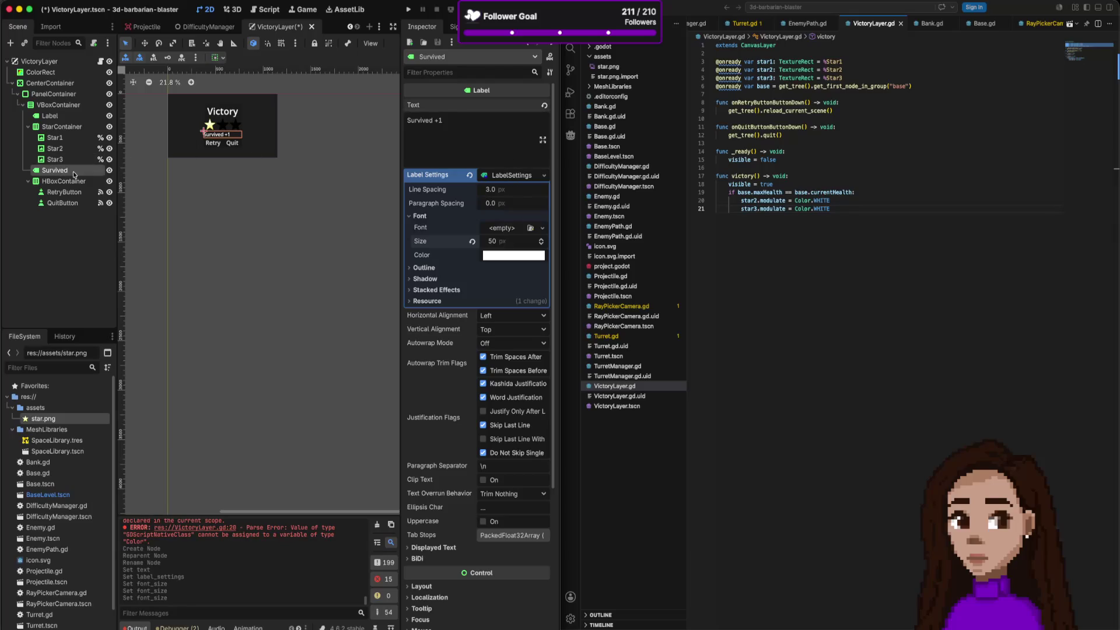
pyautogui.press('super+d')
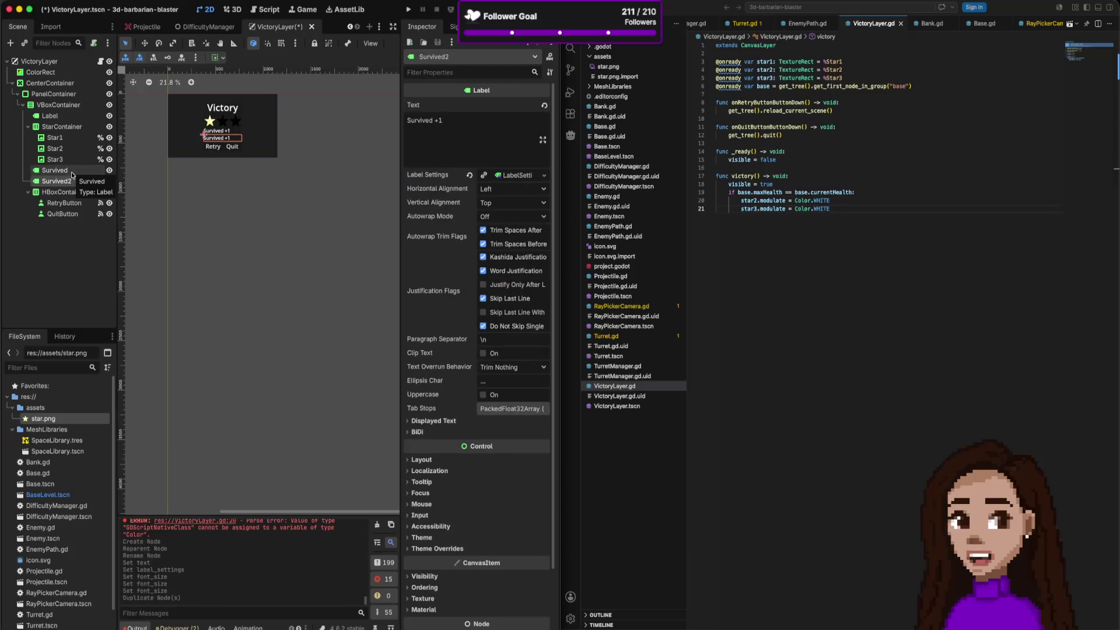
# Step: Change the duplicate's text to 'Full health +1' and rename the node FullHealth
pyautogui.doubleClick(69, 184)
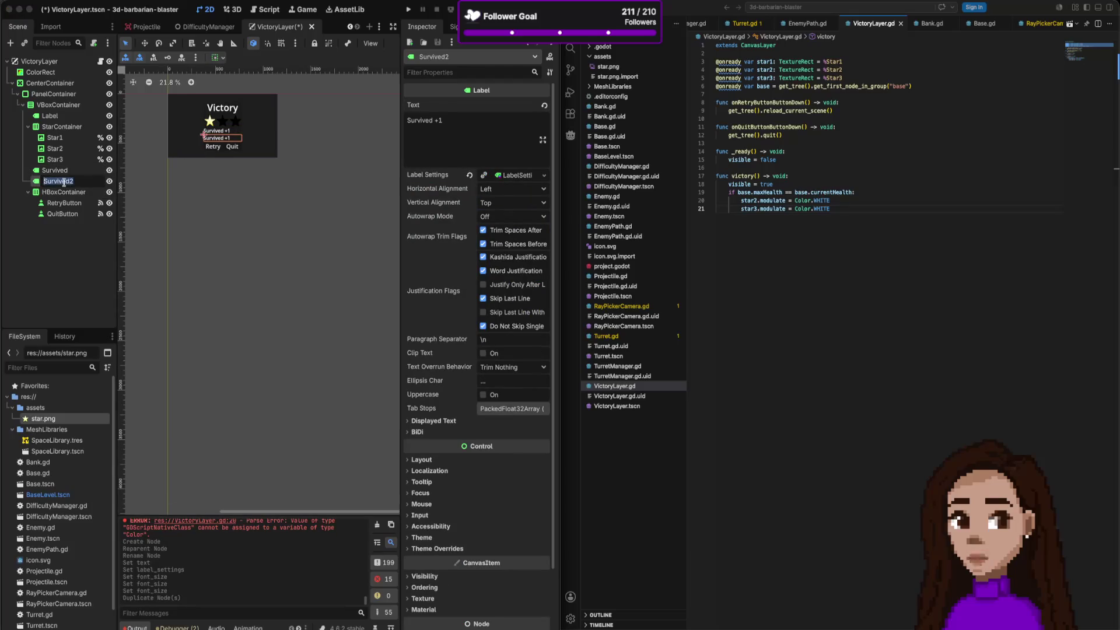
pyautogui.press('Return')
pyautogui.press('Return')
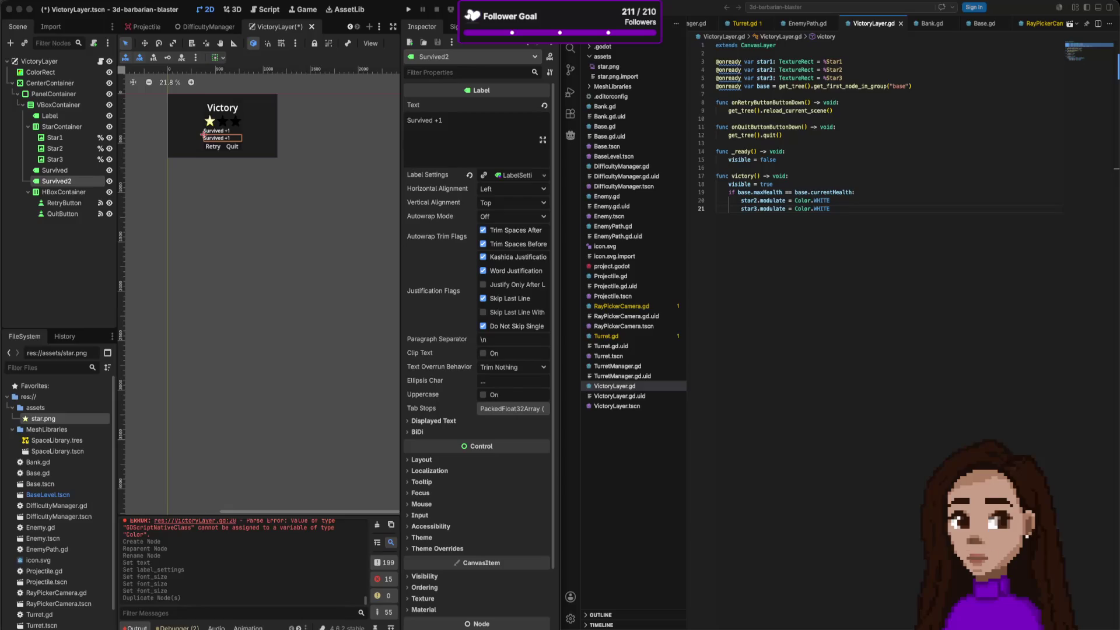
pyautogui.click(437, 128)
pyautogui.hotkey('ctrl', 'a')
pyautogui.press('Left')
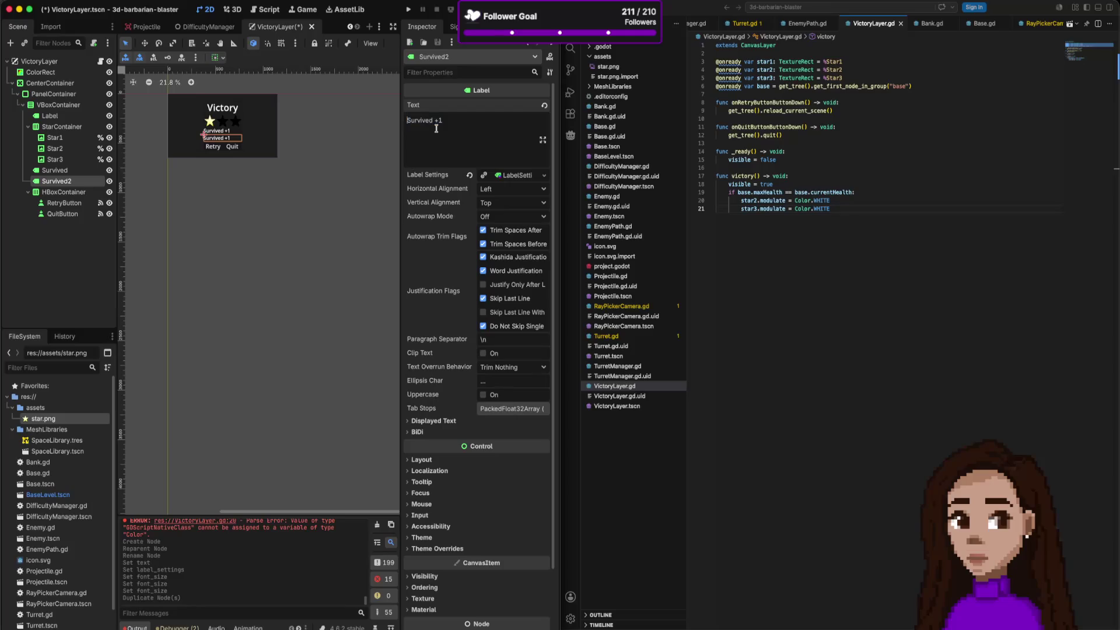
pyautogui.hotkey('shift', 'Right')
pyautogui.hotkey('shift', 'Right')
pyautogui.hotkey('shift', 'Right')
pyautogui.write('Full heal')
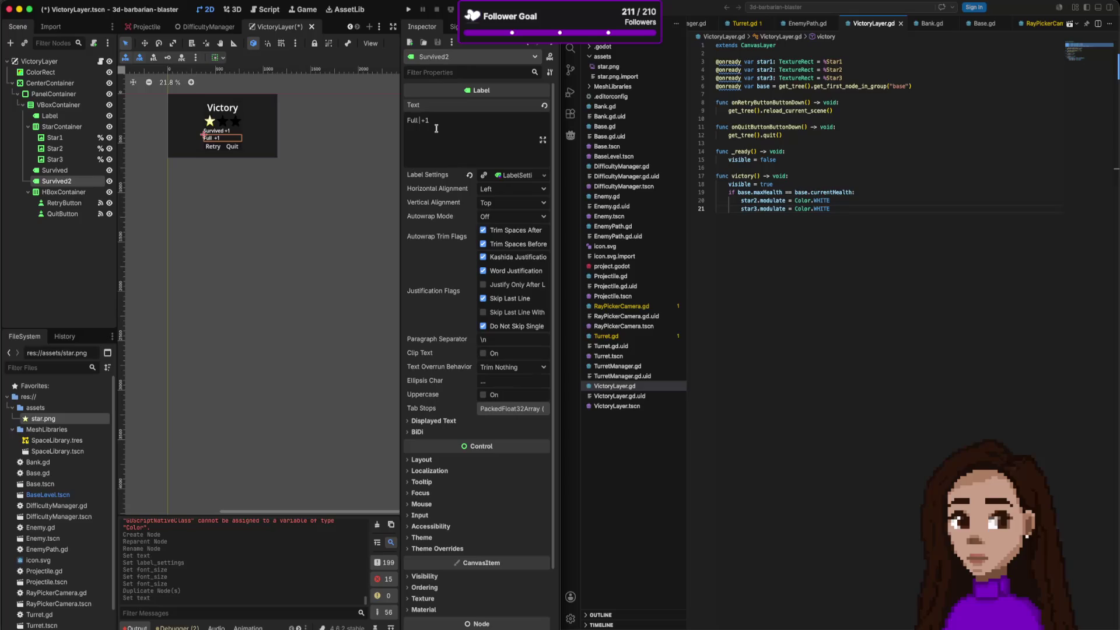
pyautogui.write('th')
pyautogui.doubleClick(70, 184)
pyautogui.write('FullHealth')
pyautogui.press('Return')
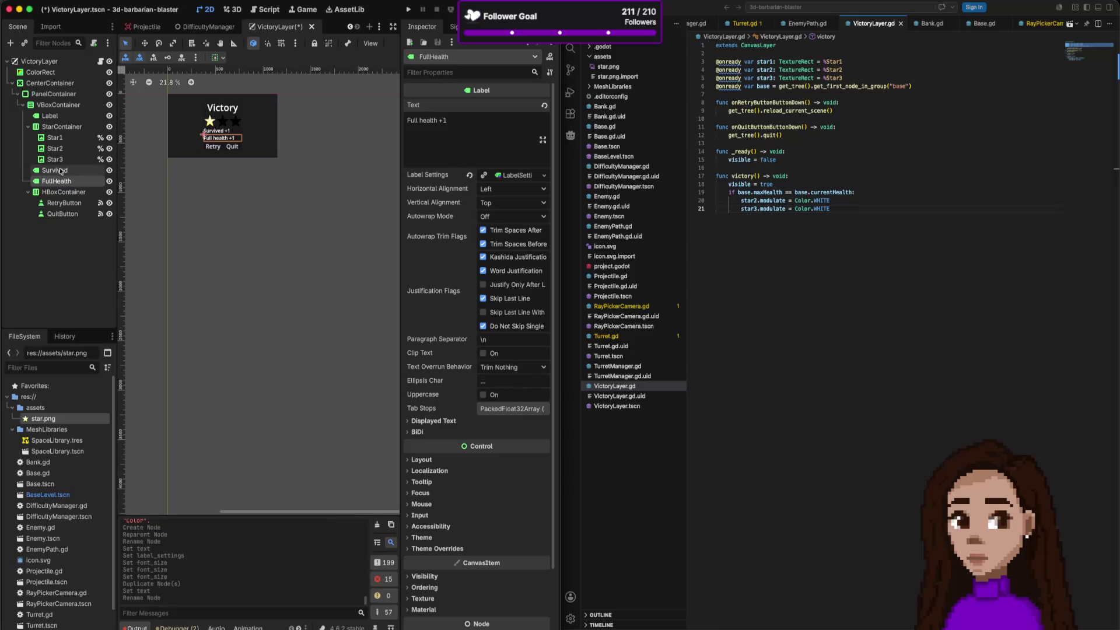
# Step: Give Survived and FullHealth scene-unique names, then toggle Survived's visibility to check it
pyautogui.keyDown('shift'); pyautogui.click(65, 171); pyautogui.keyUp('shift')
pyautogui.rightClick(65, 170)
pyautogui.click(115, 289)
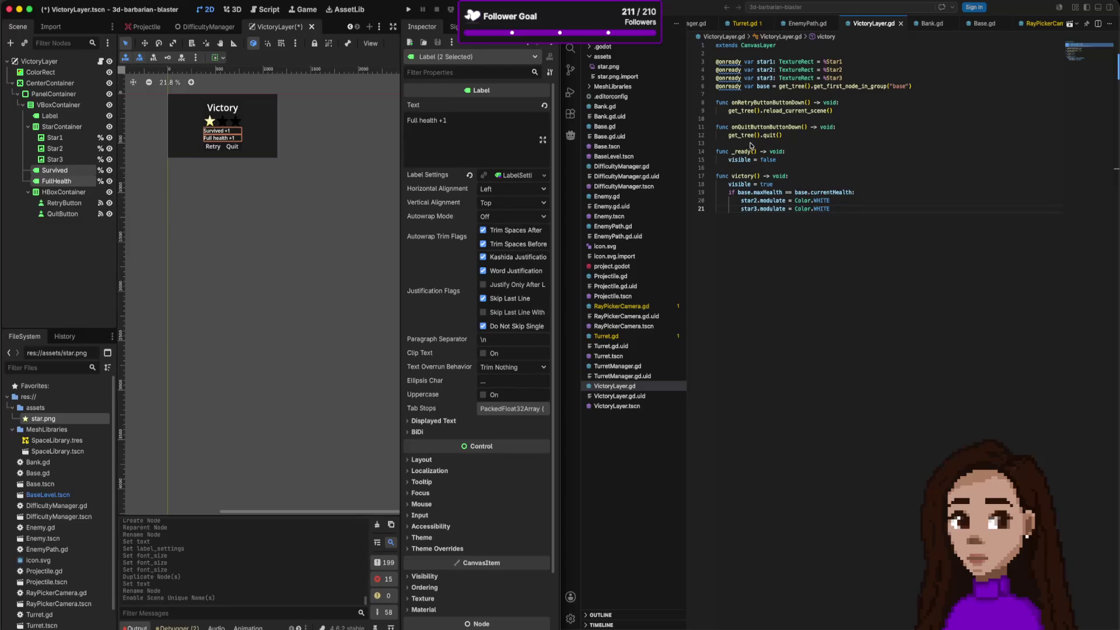
pyautogui.click(109, 171)
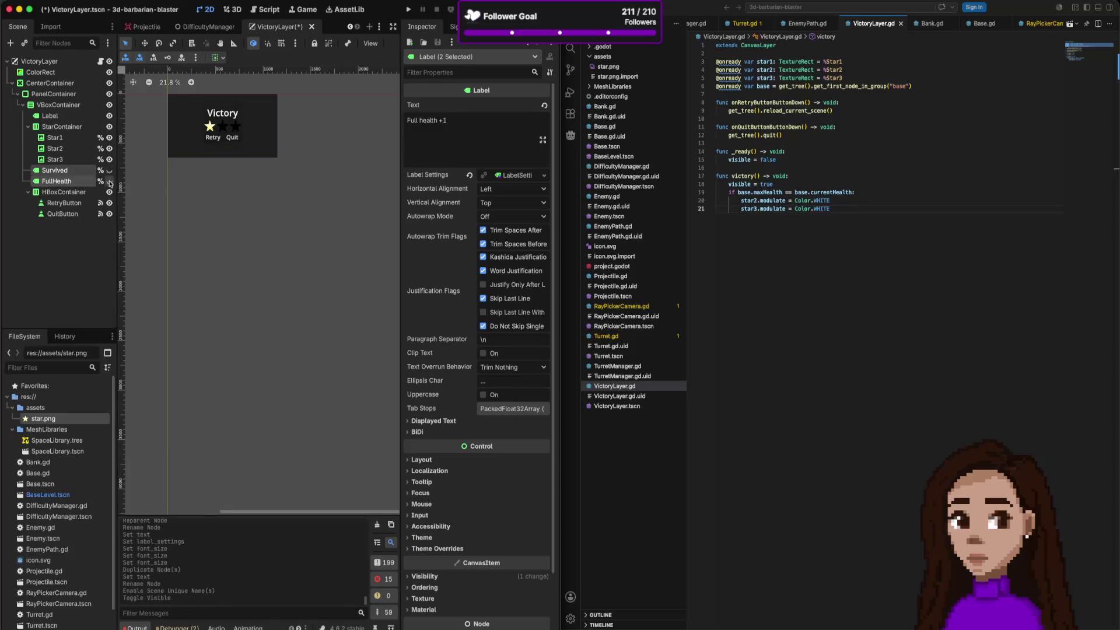
pyautogui.click(109, 172)
pyautogui.click(109, 171)
pyautogui.click(110, 170)
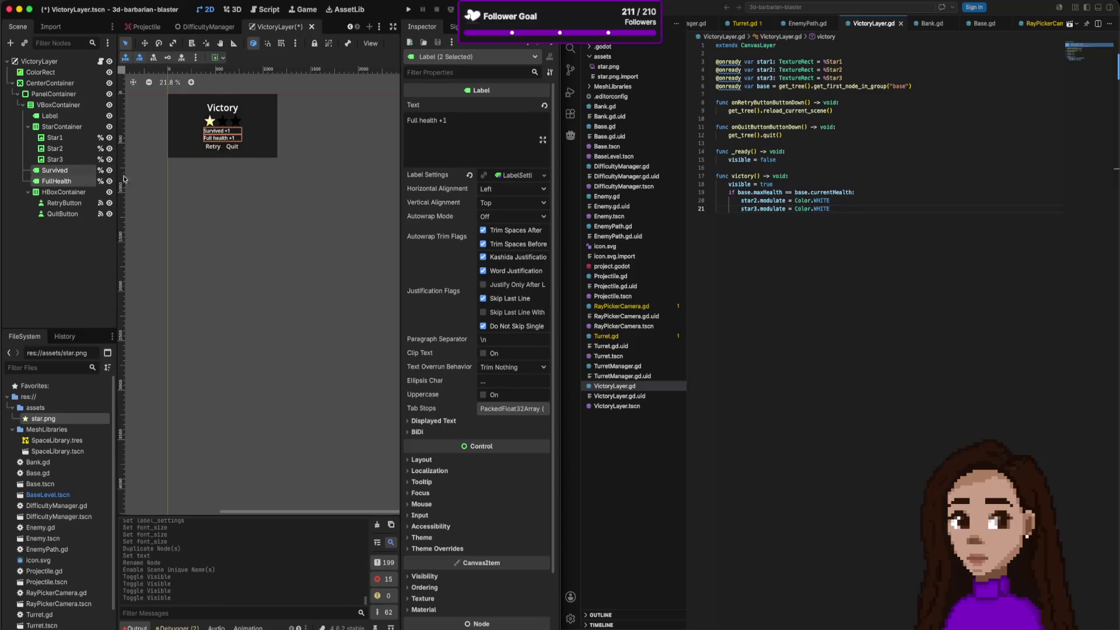
pyautogui.click(857, 144)
pyautogui.doubleClick(767, 160)
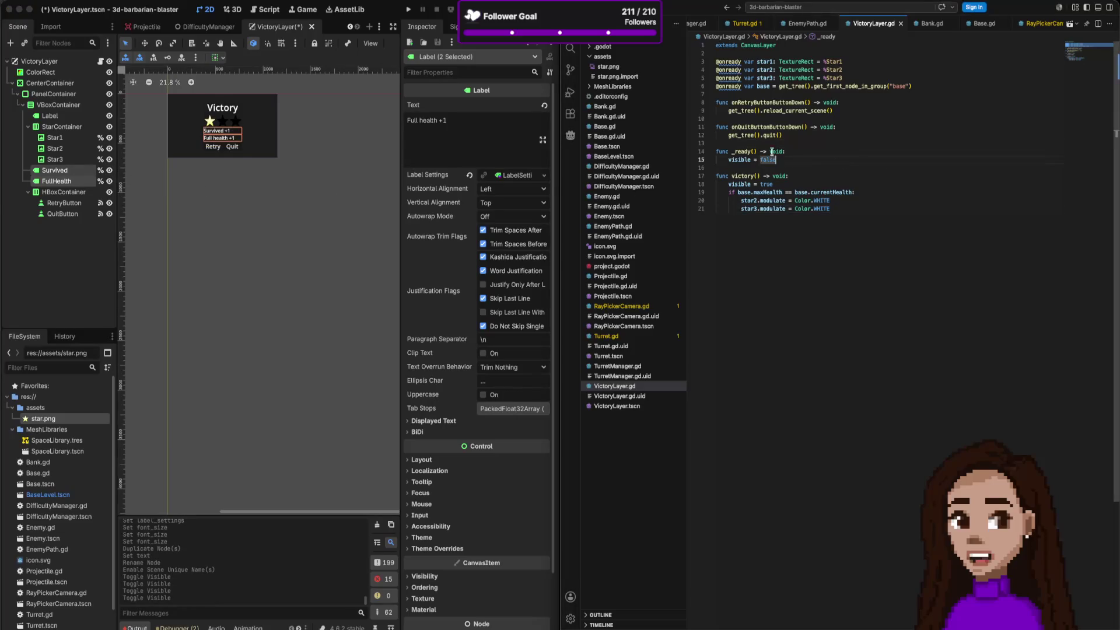
# Step: Add '%Survived.visible = false' to _ready and save the VictoryLayer scene
pyautogui.click(857, 160)
pyautogui.press('Return')
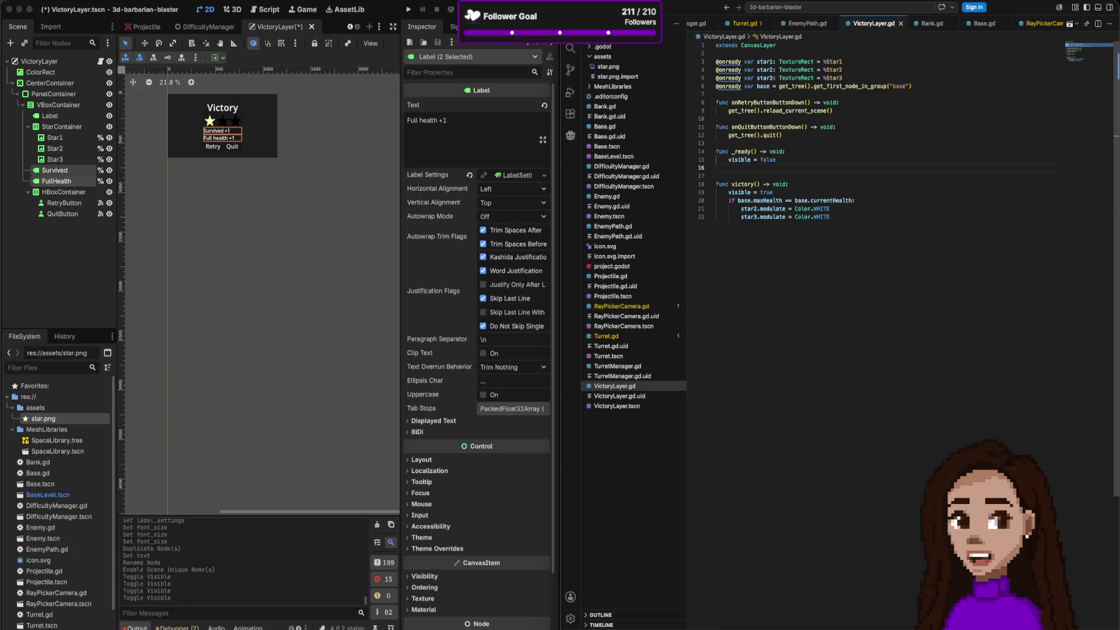
pyautogui.write('s')
pyautogui.press('Escape')
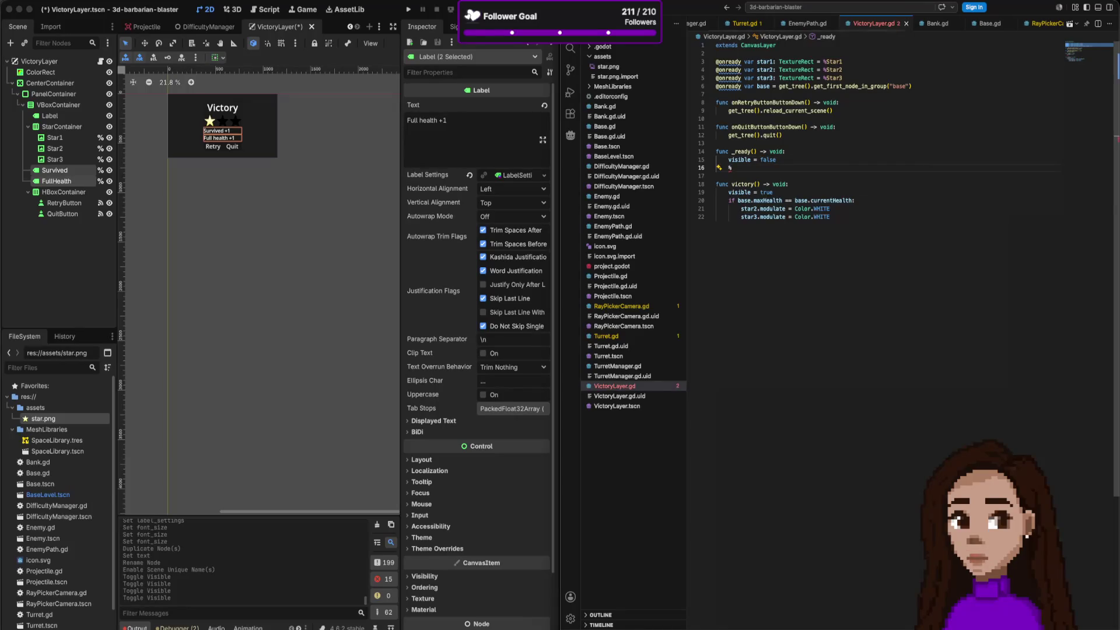
pyautogui.write('Sur')
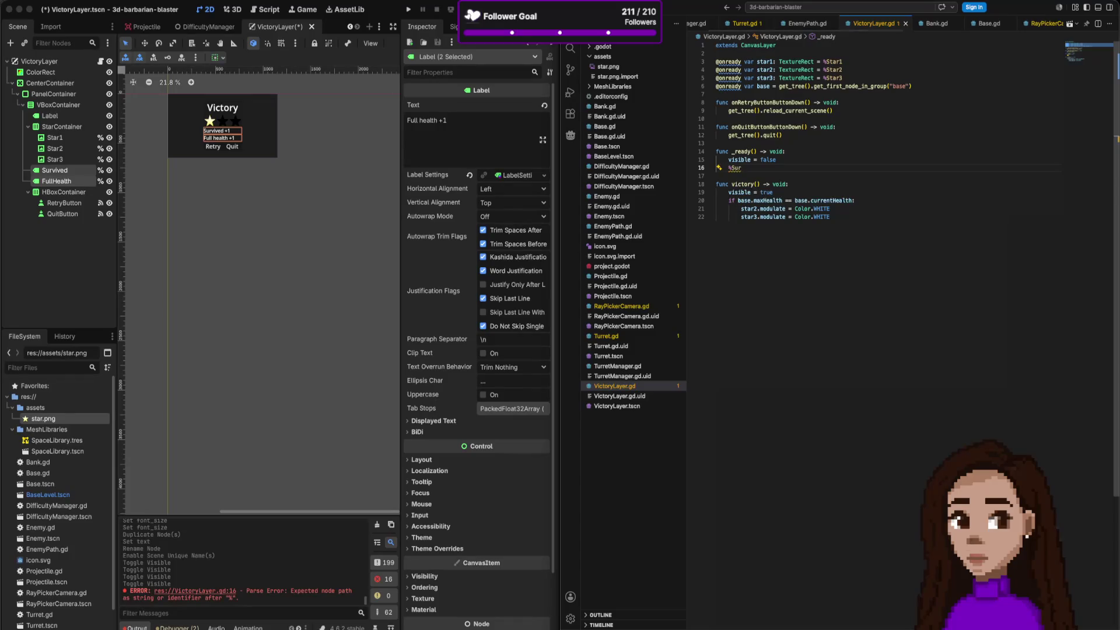
pyautogui.click(245, 212)
pyautogui.hotkey('ctrl', 's')
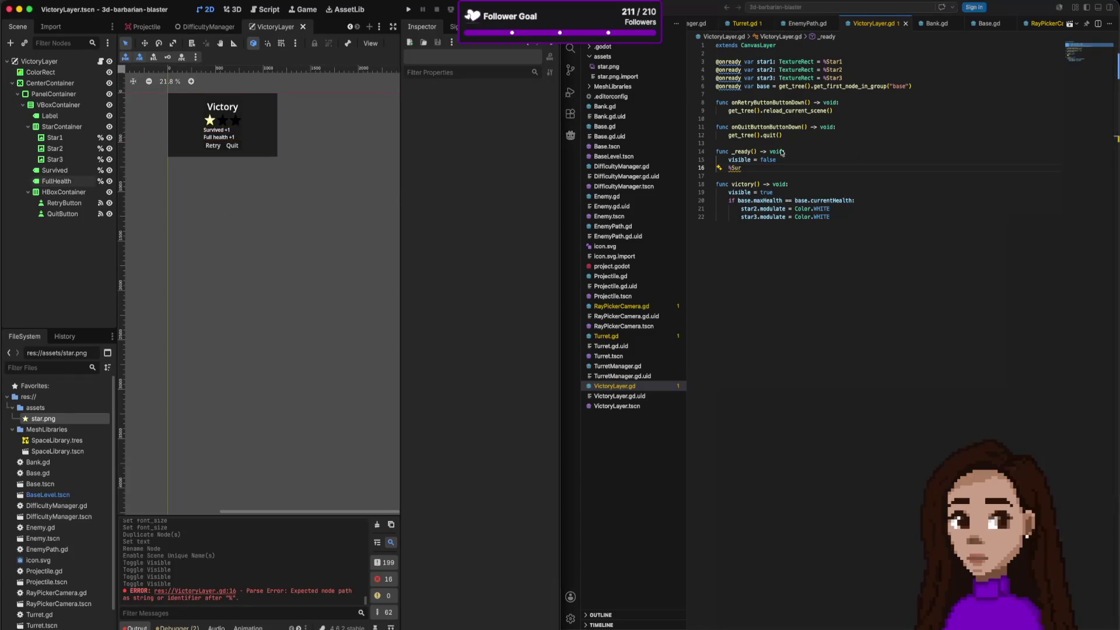
pyautogui.click(795, 172)
pyautogui.press('BackSpace')
pyautogui.press('BackSpace')
pyautogui.press('BackSpace')
pyautogui.write('S')
pyautogui.press('Down')
pyautogui.press('Down')
pyautogui.press('Down')
pyautogui.press('Return')
pyautogui.write('.v')
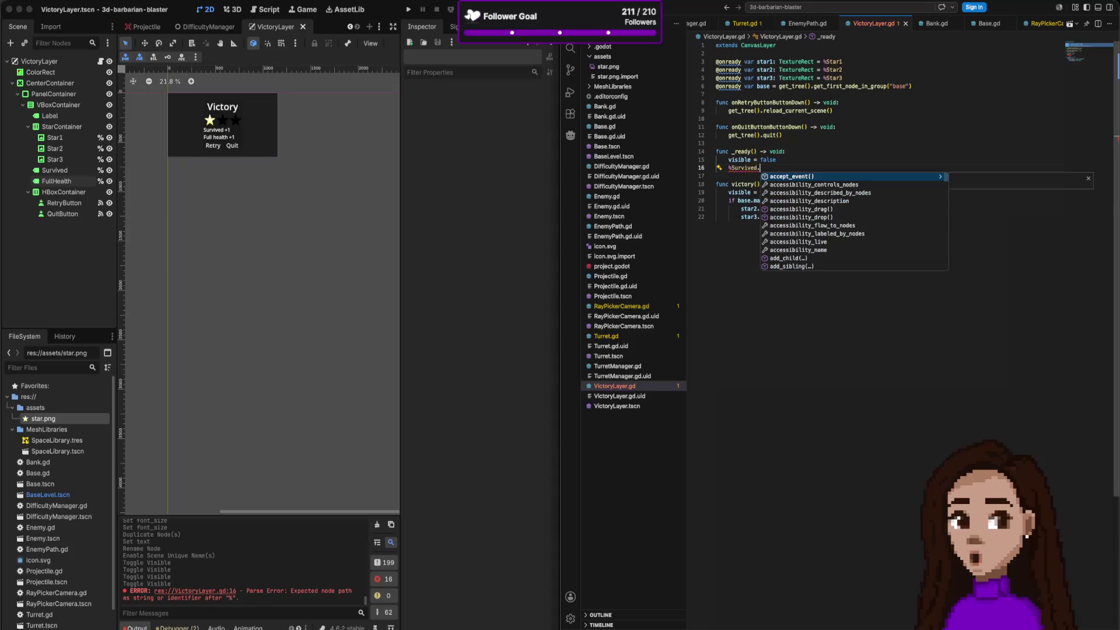
pyautogui.write('is')
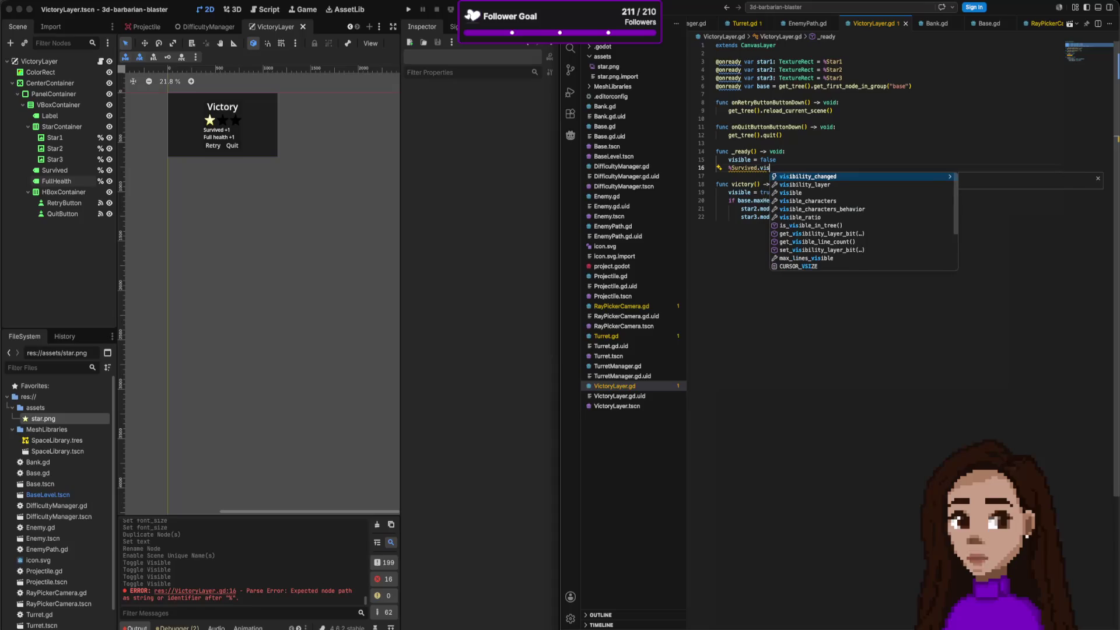
pyautogui.write('ible = false')
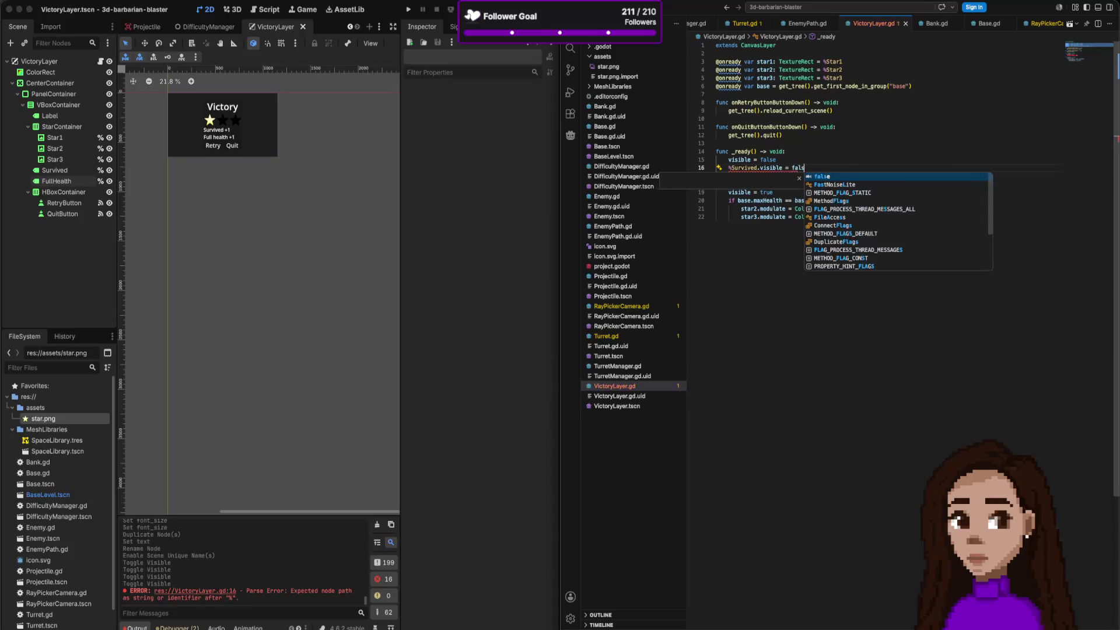
# Step: Copy that line into victory() as '%Survived.visible = true', indented under the maxHealth check
pyautogui.hotkey('shift', 'alt', 'Down')
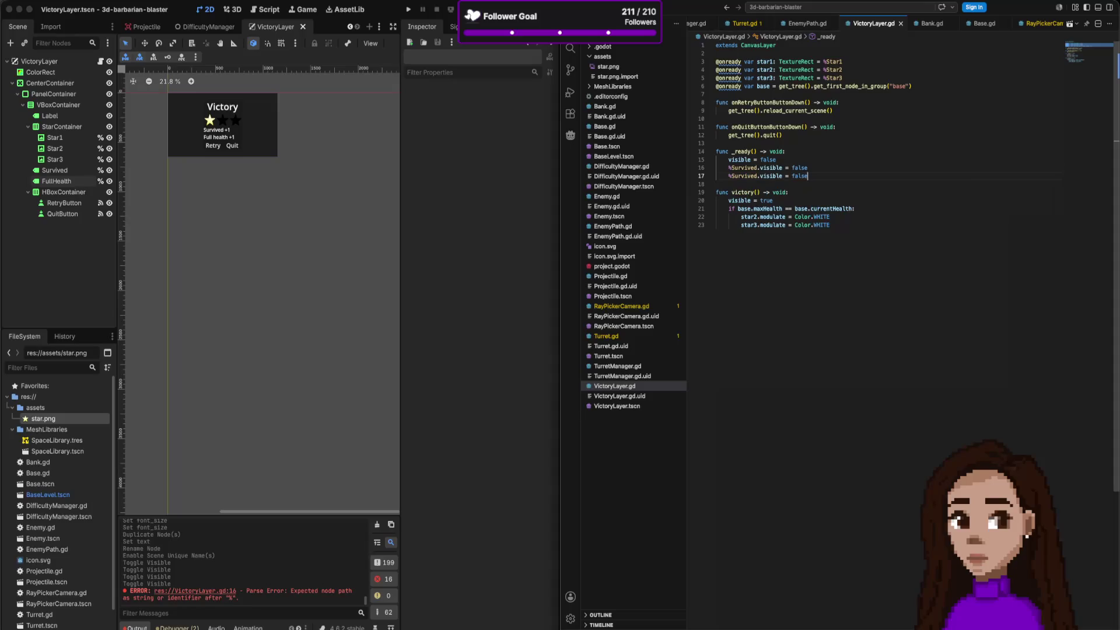
pyautogui.hotkey('alt', 'Down')
pyautogui.hotkey('alt', 'Down')
pyautogui.hotkey('alt', 'Down')
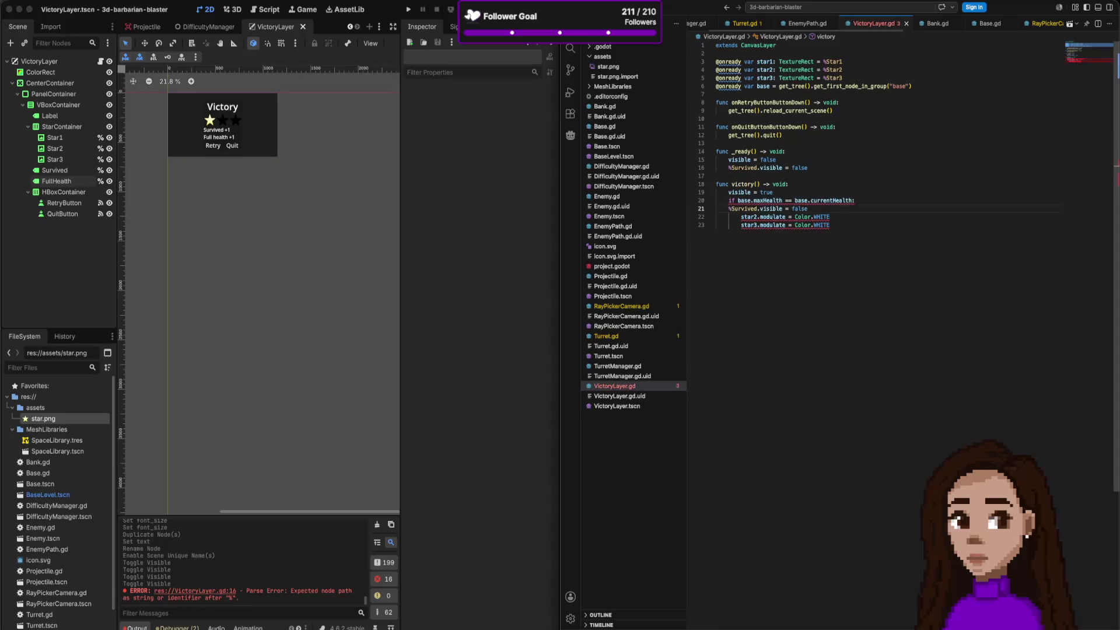
pyautogui.press('Home')
pyautogui.press('Tab')
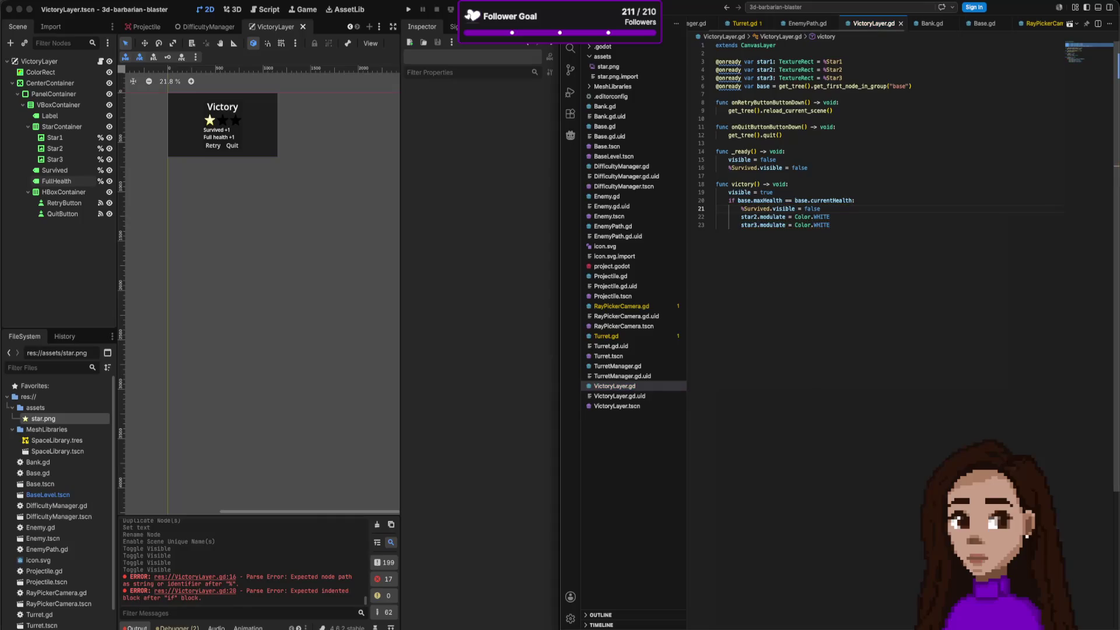
pyautogui.hotkey('alt', 'Up')
pyautogui.hotkey('shift', 'Tab')
pyautogui.press('End')
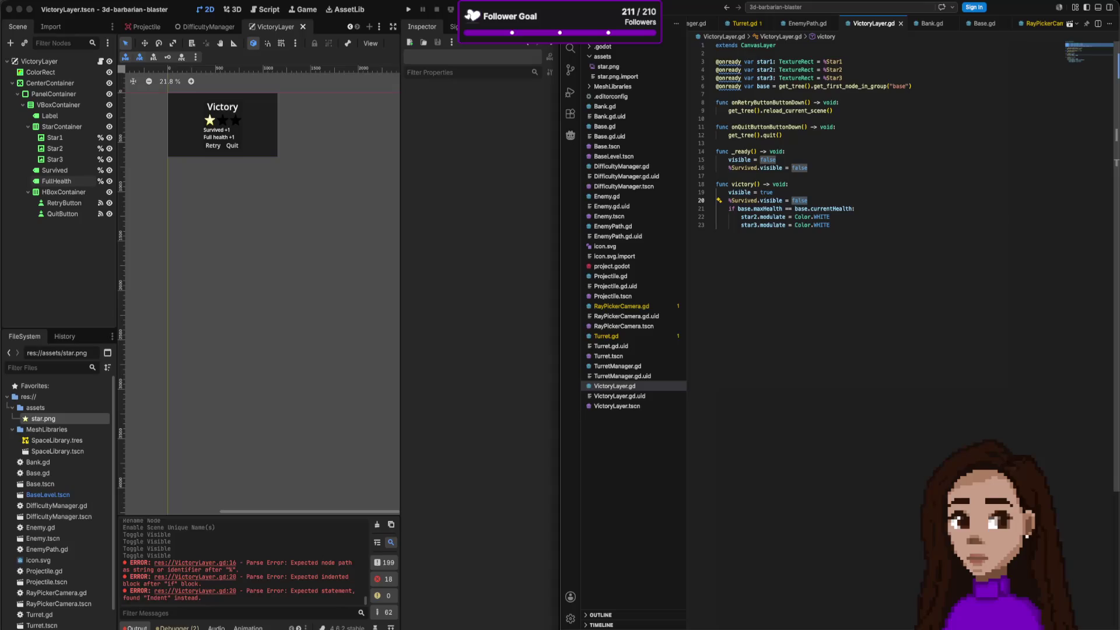
pyautogui.press('BackSpace')
pyautogui.press('BackSpace')
pyautogui.press('BackSpace')
pyautogui.write('true')
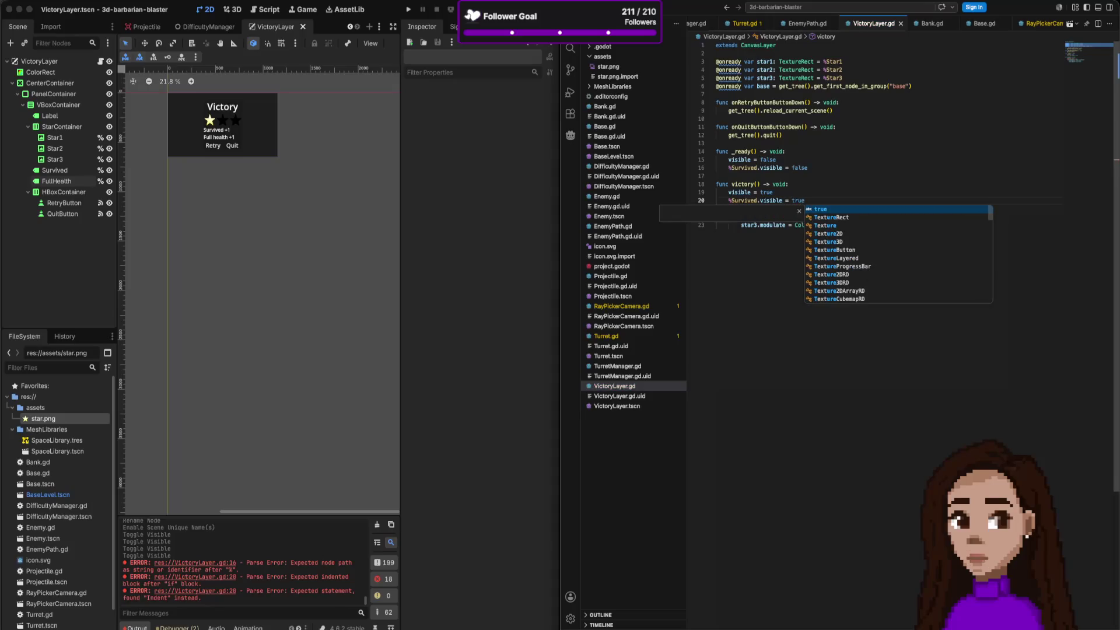
pyautogui.press('Escape')
pyautogui.hotkey('alt', 'Down')
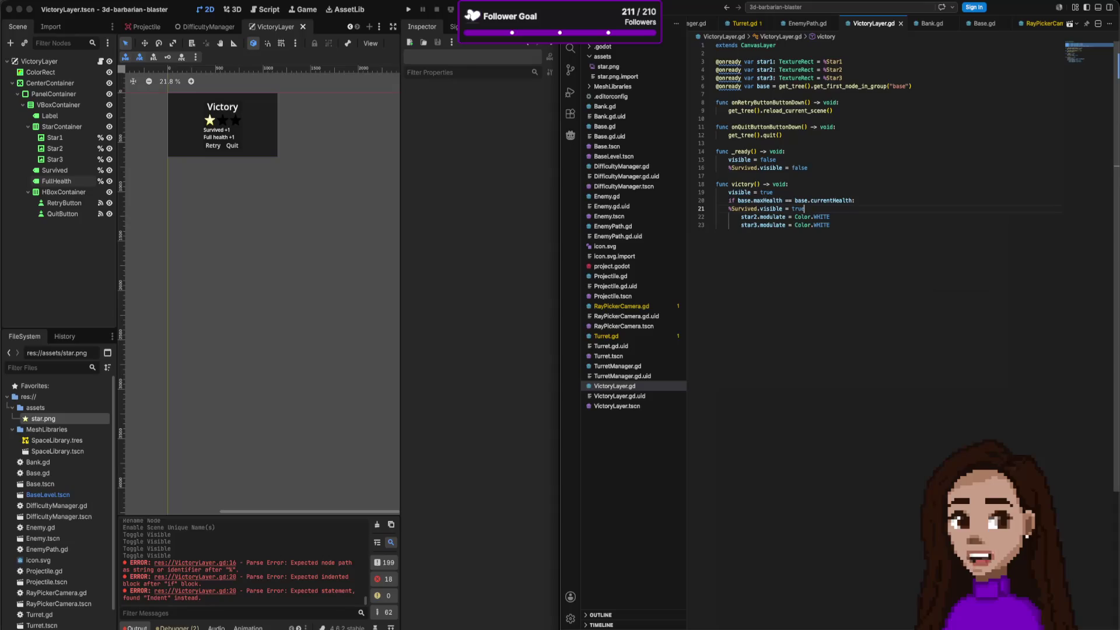
pyautogui.press('Tab')
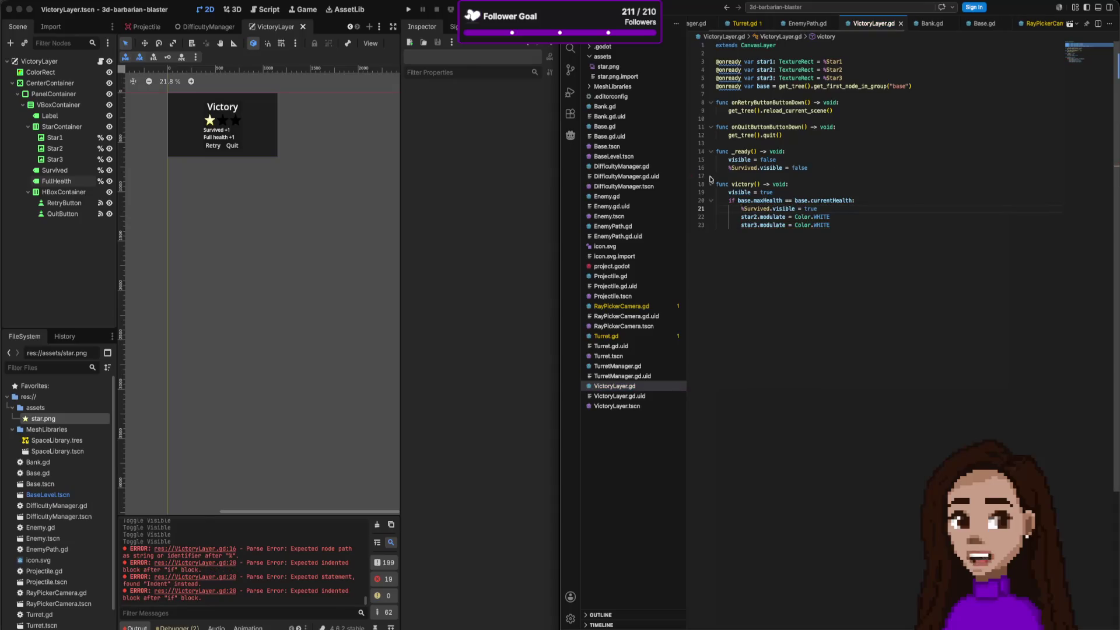
# Step: Rename Survived to FullHealth in both new lines and delete the star3.modulate line
pyautogui.click(741, 167)
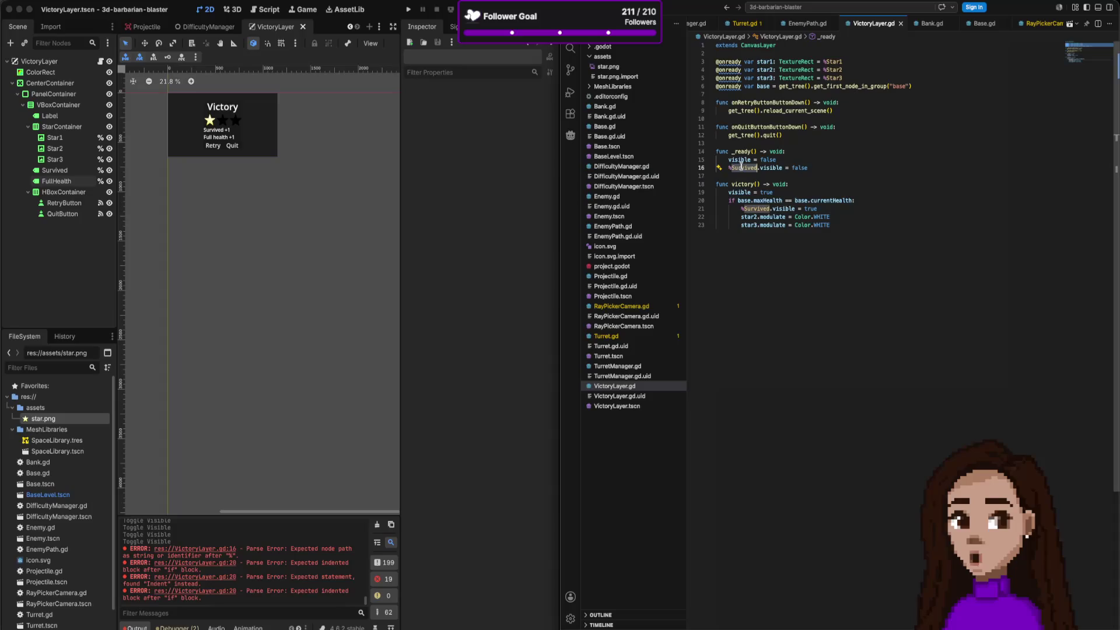
pyautogui.doubleClick(741, 168)
pyautogui.write('FullHealth')
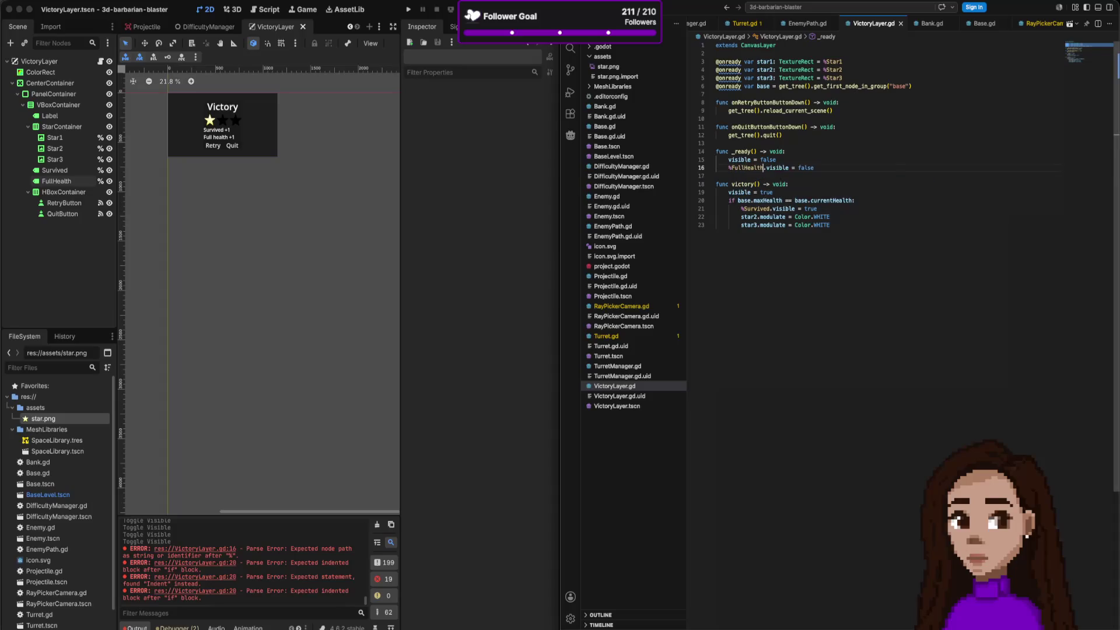
pyautogui.doubleClick(744, 168)
pyautogui.hotkey('ctrl', 'c')
pyautogui.doubleClick(756, 208)
pyautogui.hotkey('ctrl', 'v')
pyautogui.moveTo(833, 221); pyautogui.dragTo(716, 224)
pyautogui.press('BackSpace')
pyautogui.press('BackSpace')
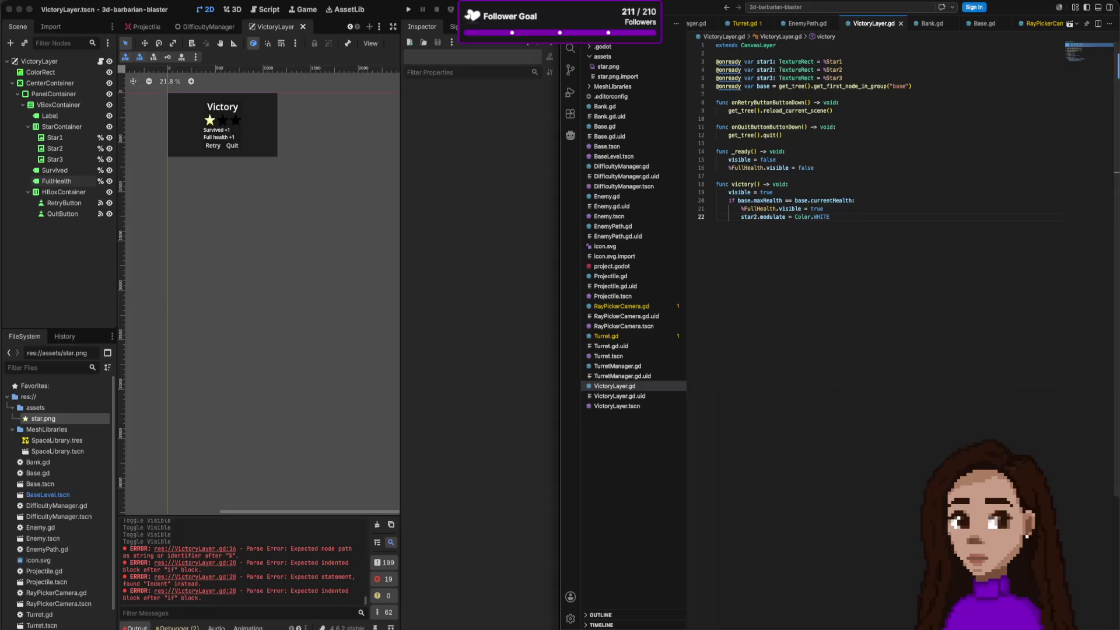
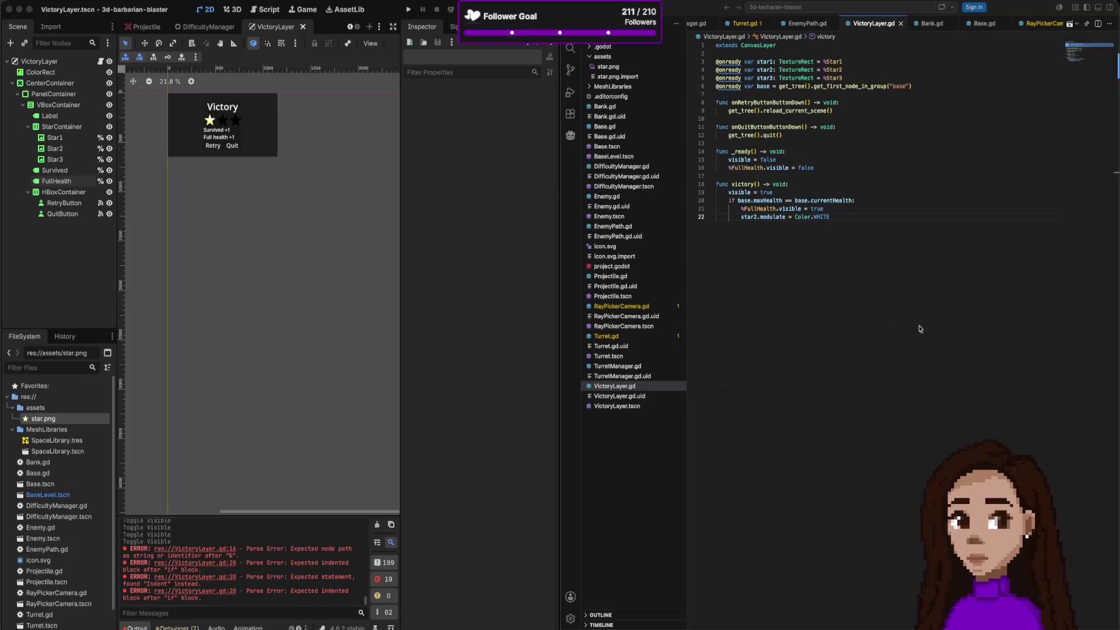
# Step: Search the project for 'victory' and make EnemyPath.gd line 26 call victoryLayer.victory()
pyautogui.press('super+shift+f')
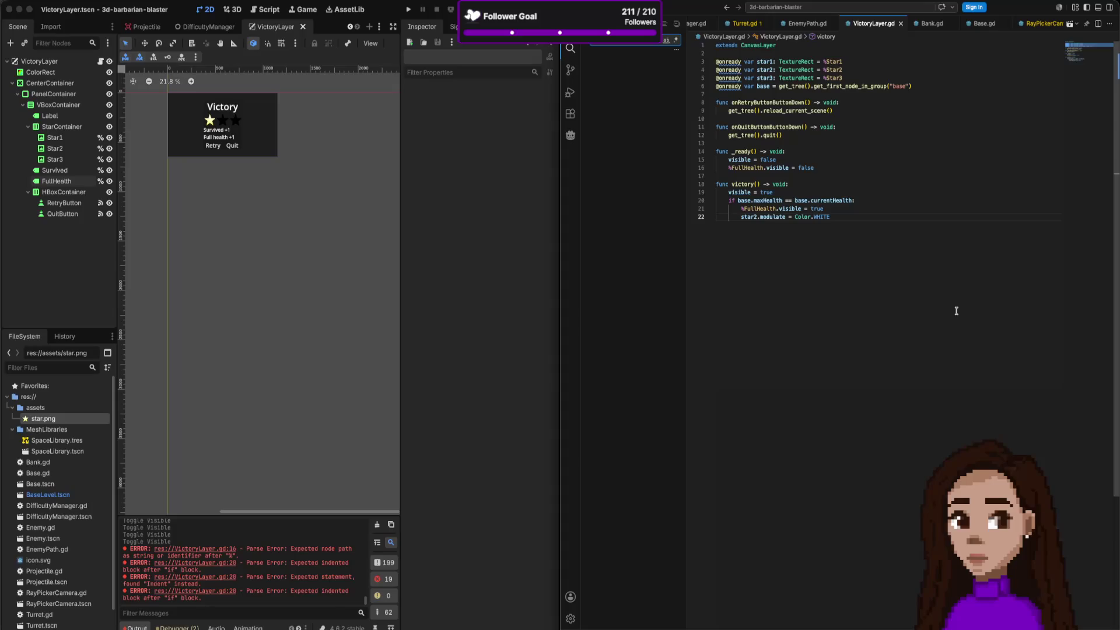
pyautogui.write('victory')
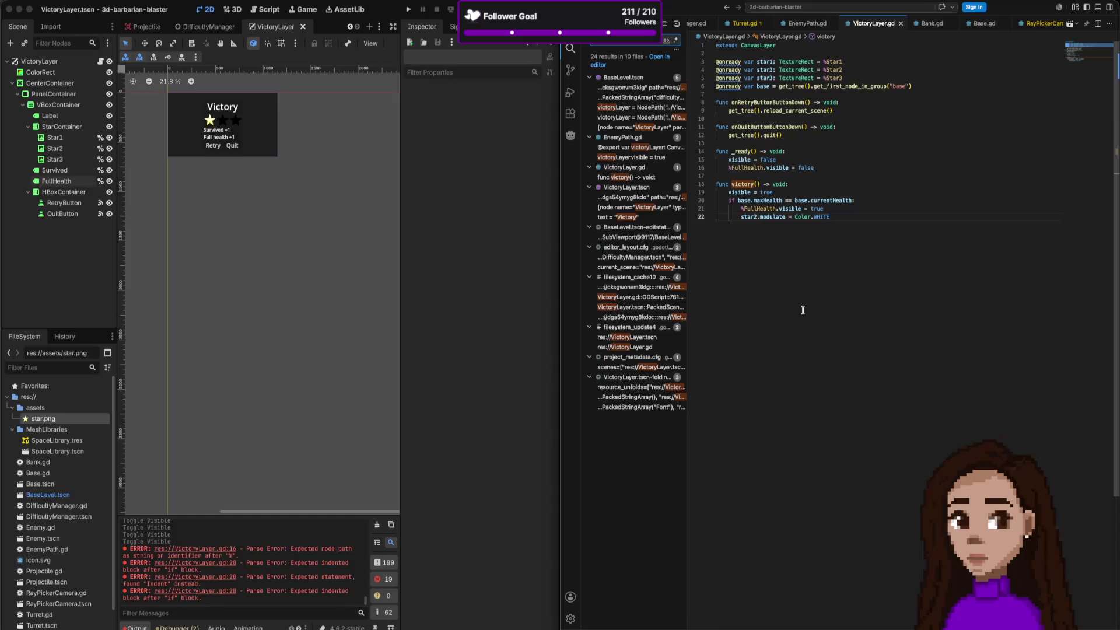
pyautogui.click(651, 157)
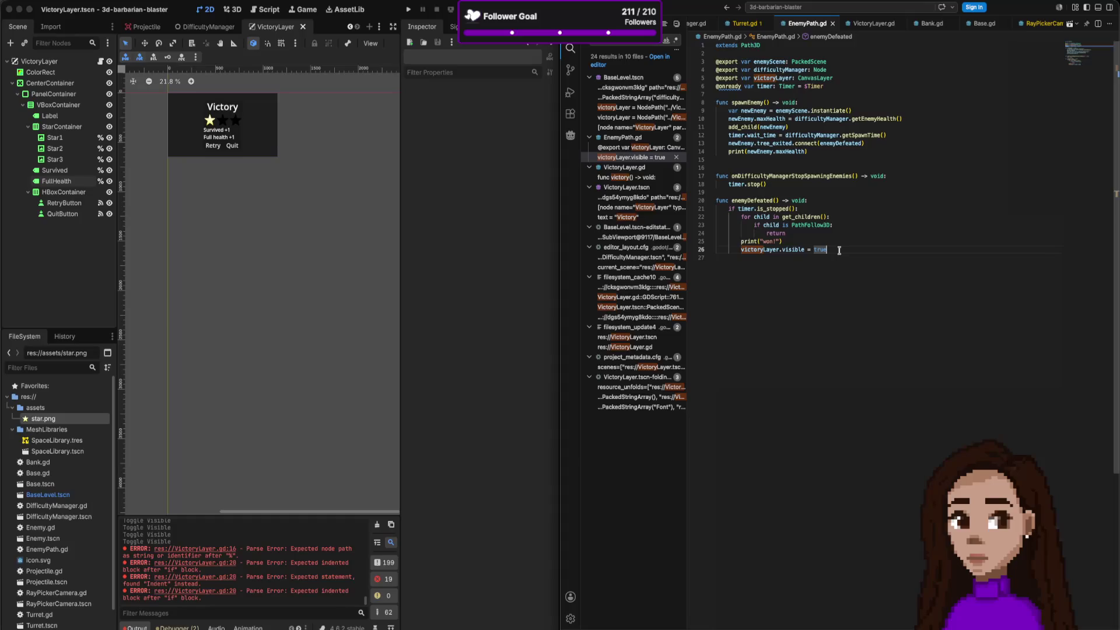
pyautogui.hotkey('shift', 'alt', 'Left')
pyautogui.hotkey('shift', 'alt', 'Left')
pyautogui.hotkey('shift', 'alt', 'Left')
pyautogui.write('victory')
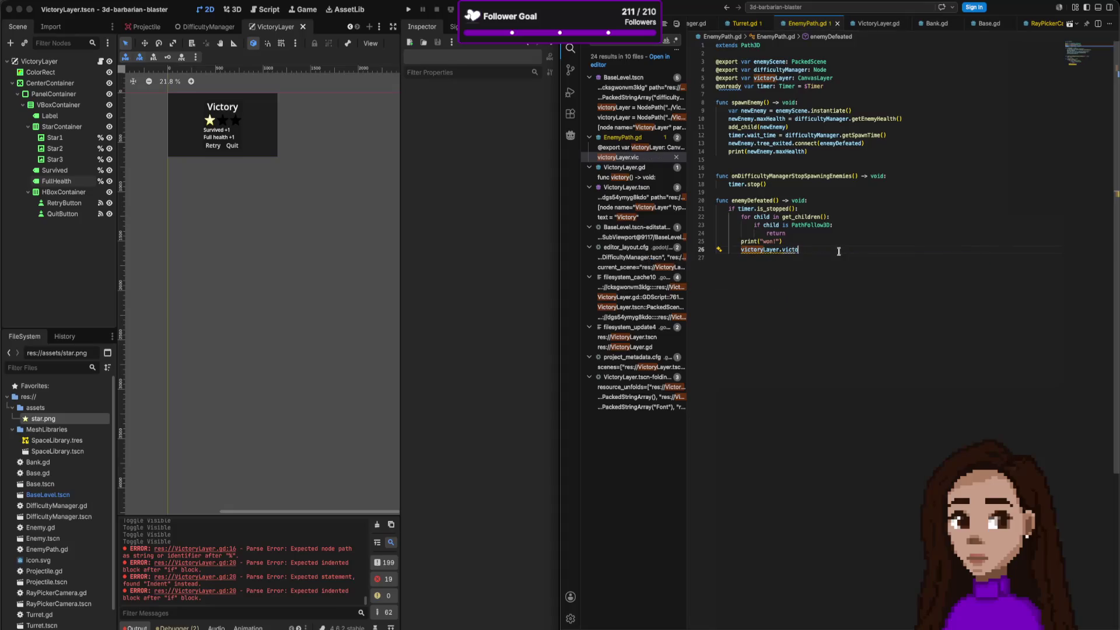
pyautogui.write('(')
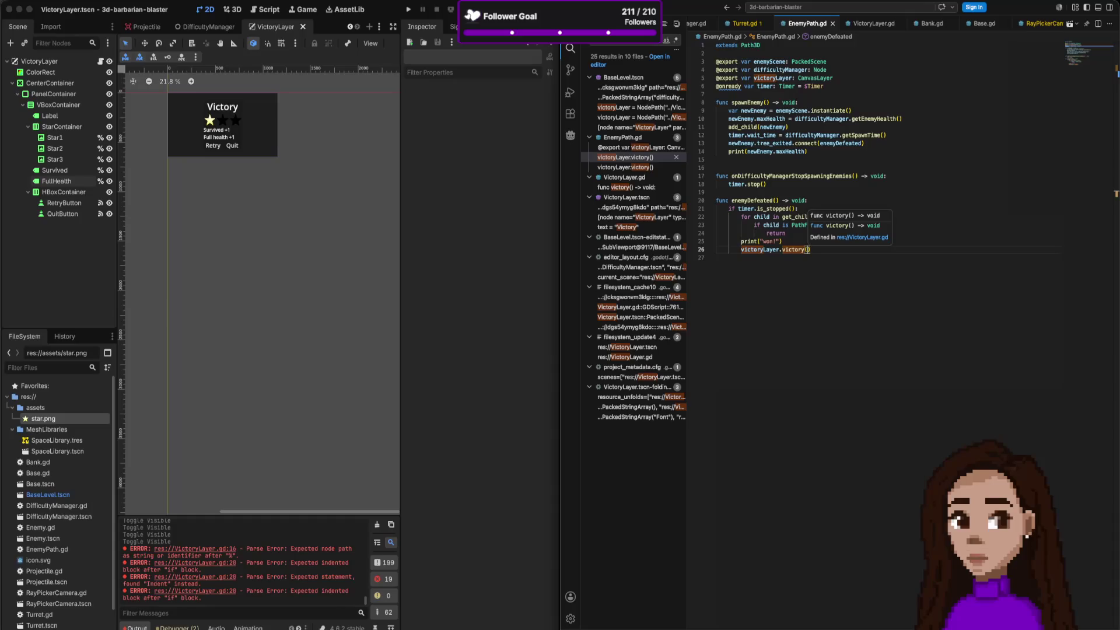
pyautogui.press('super+Tab')
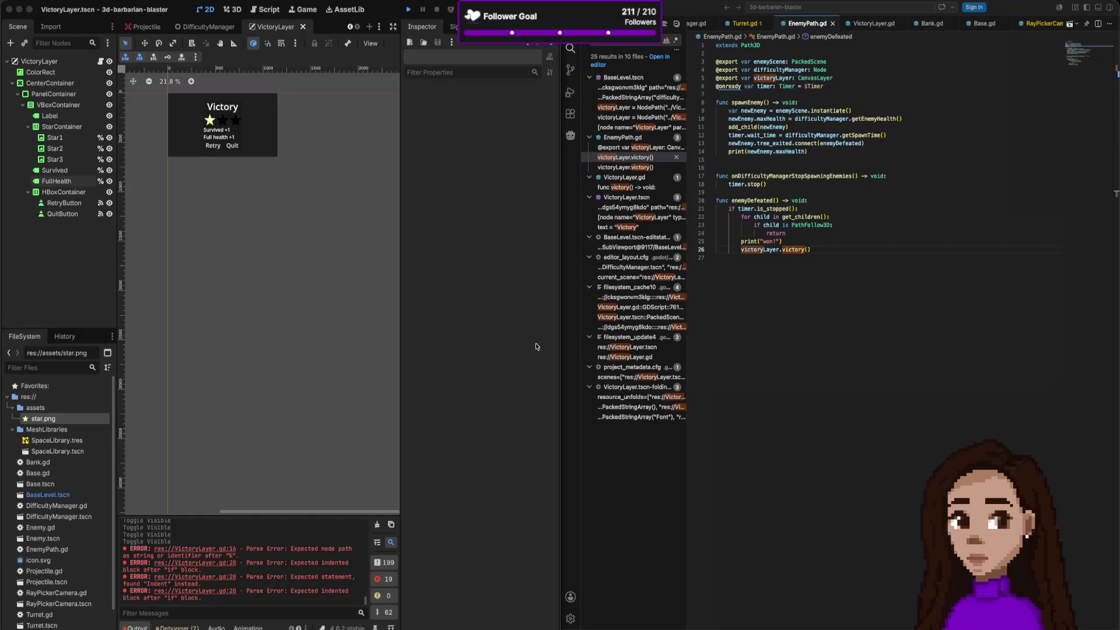
# Step: Playtest with two turrets at 8x speed to a one-star Victory, then retry and stop
pyautogui.click(407, 11)
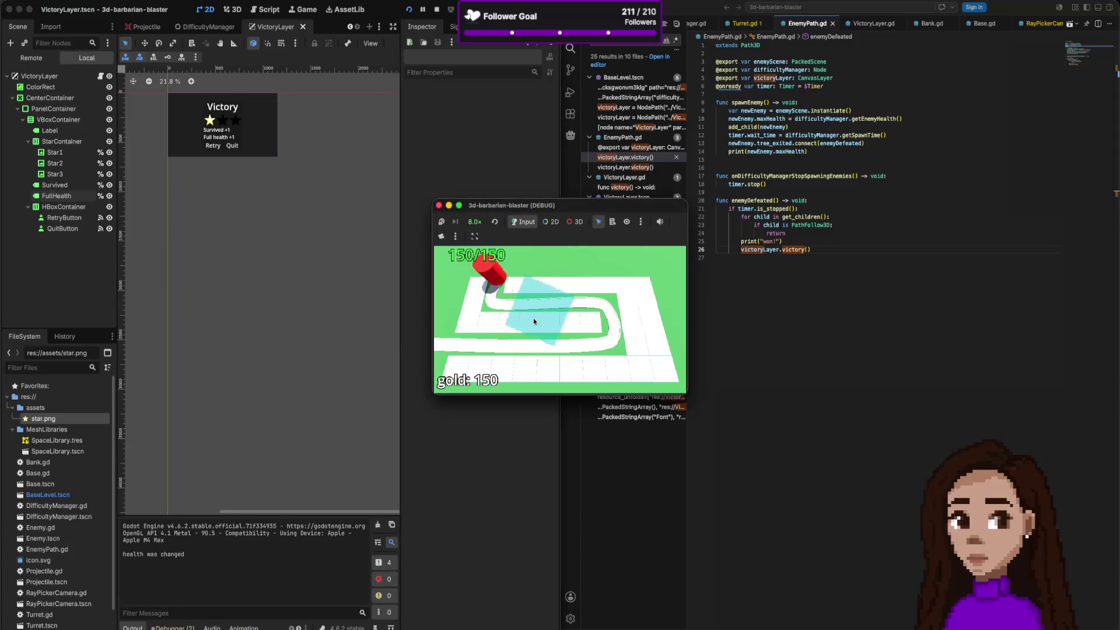
pyautogui.click(527, 322)
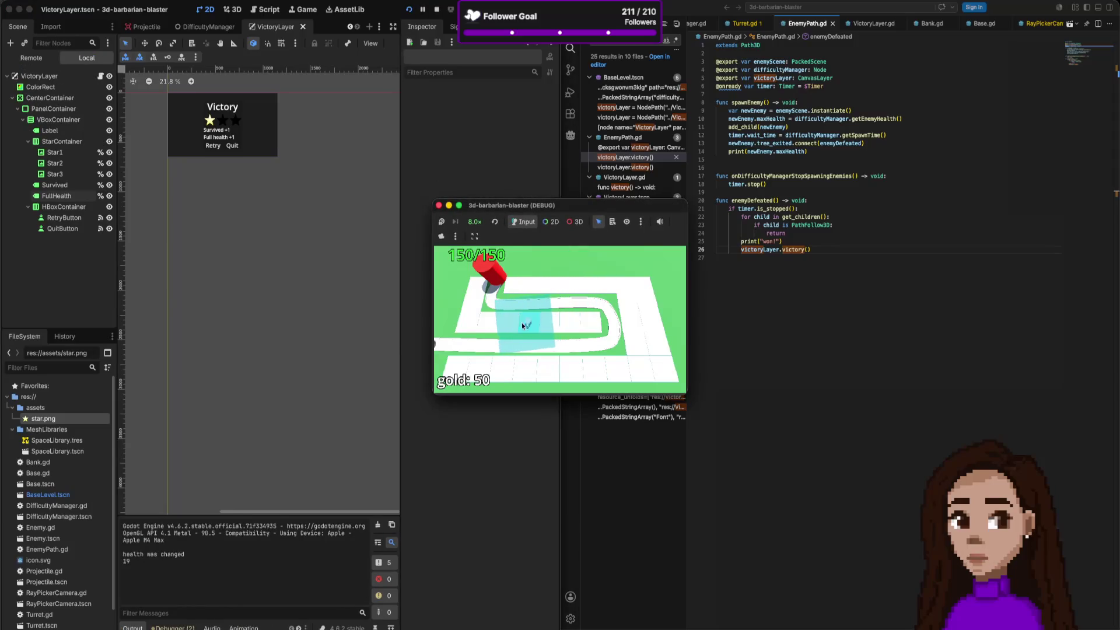
pyautogui.click(475, 223)
pyautogui.click(480, 324)
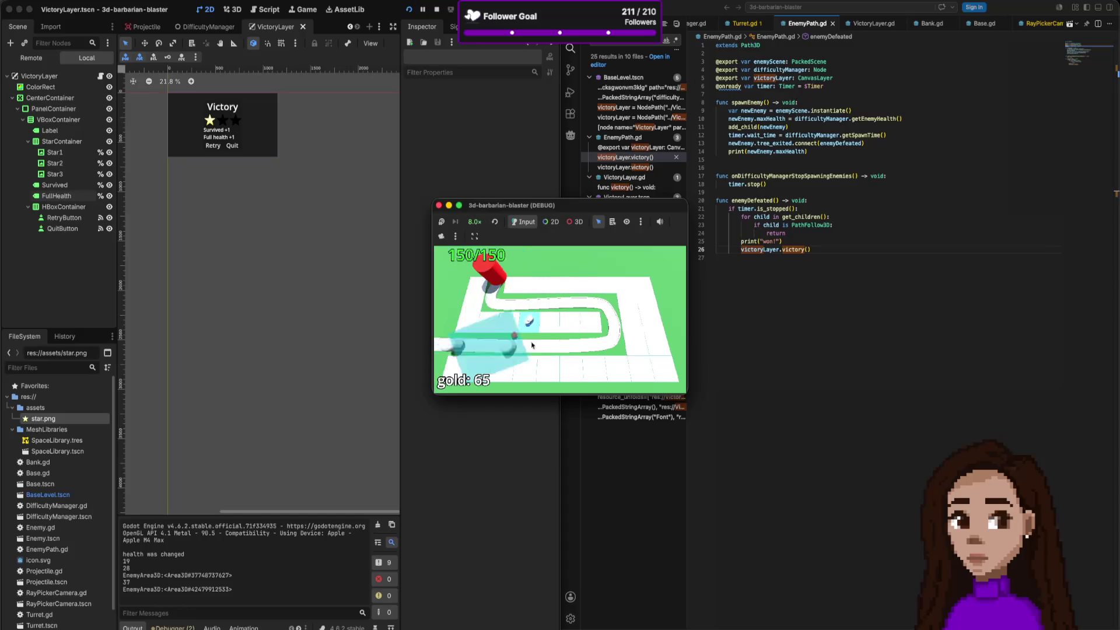
pyautogui.click(564, 328)
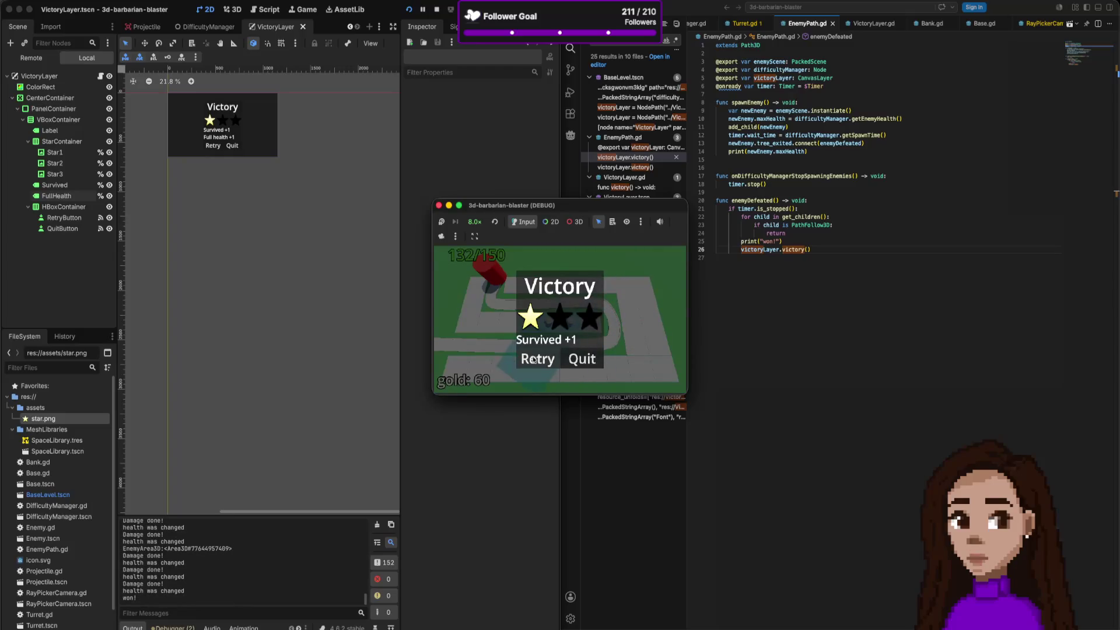
pyautogui.click(537, 360)
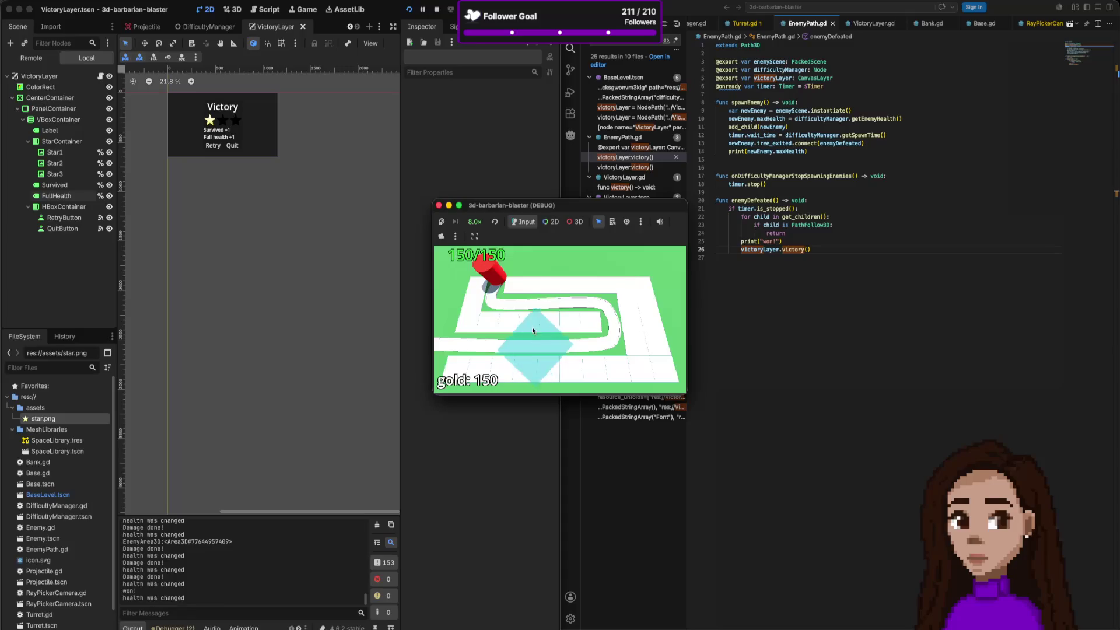
pyautogui.press('F8')
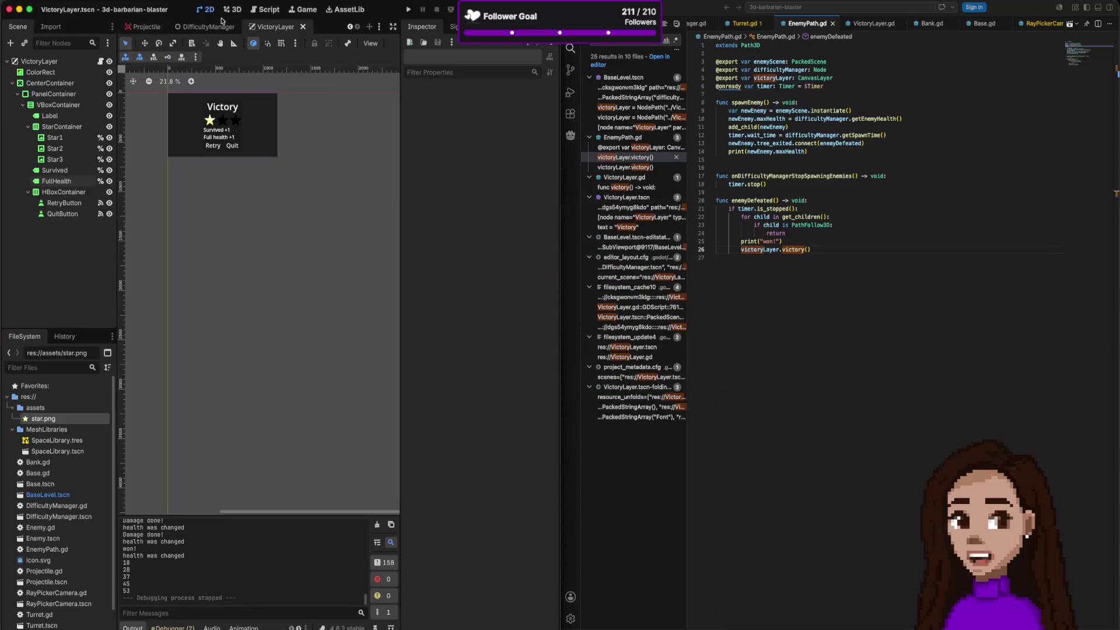
pyautogui.scroll(3, 204, 27)
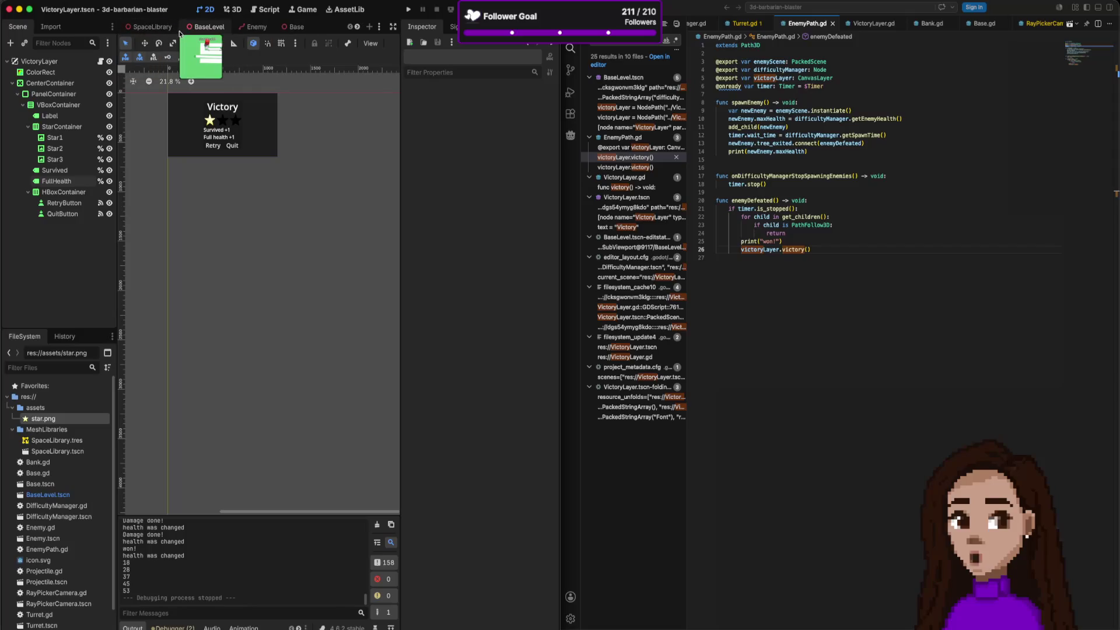
# Step: In BaseLevel, inspect the Base, TurretManager and EnemyPath nodes and open TurretManager.gd
pyautogui.click(205, 29)
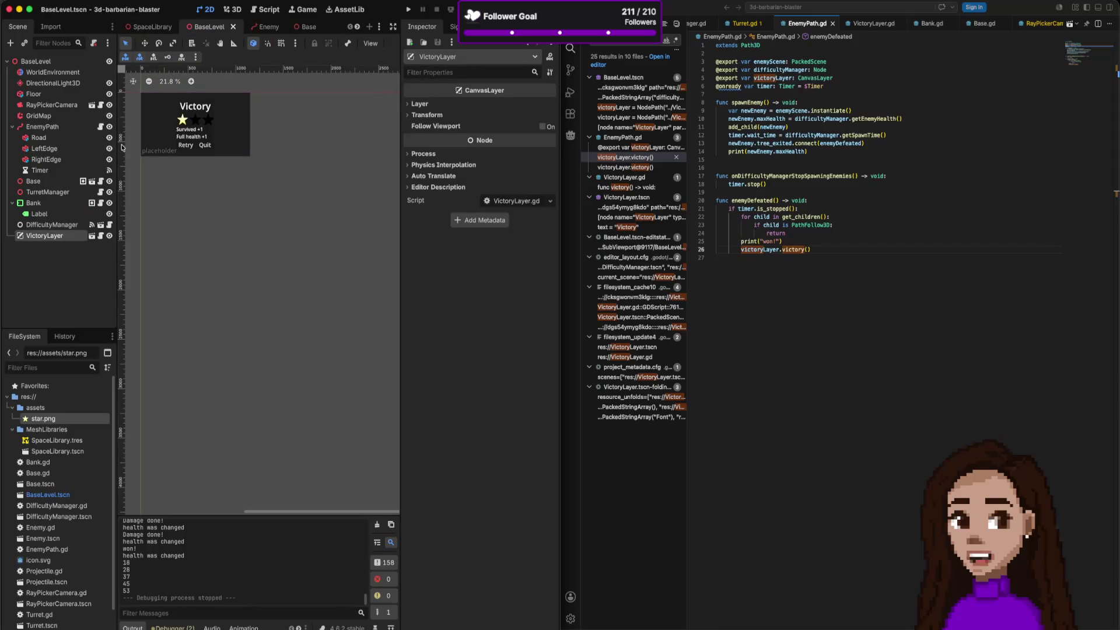
pyautogui.click(57, 183)
pyautogui.click(53, 191)
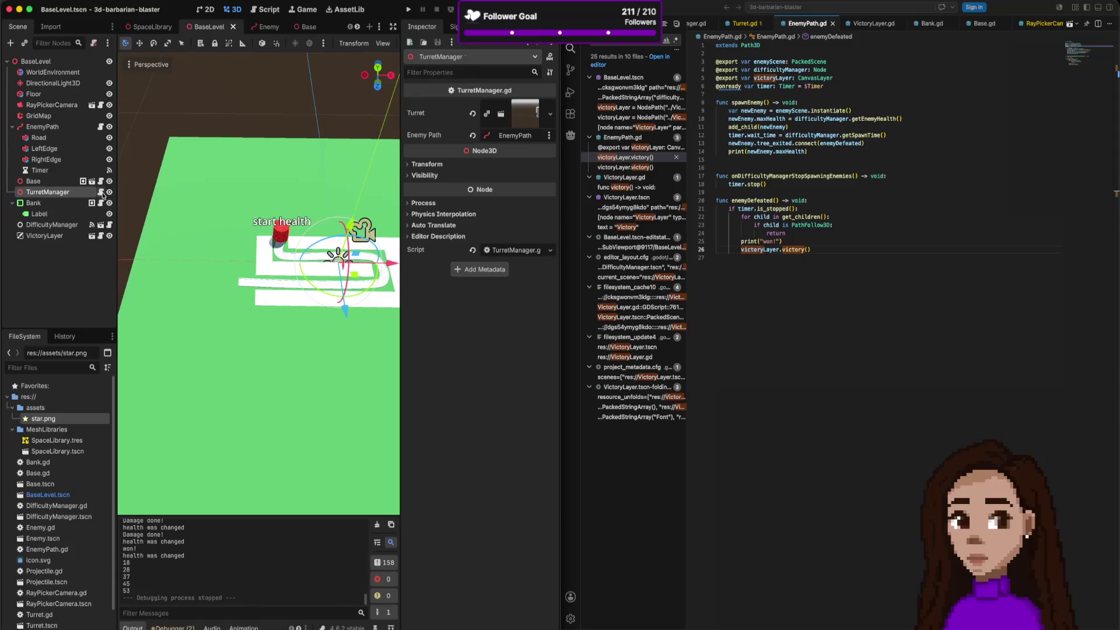
pyautogui.click(101, 192)
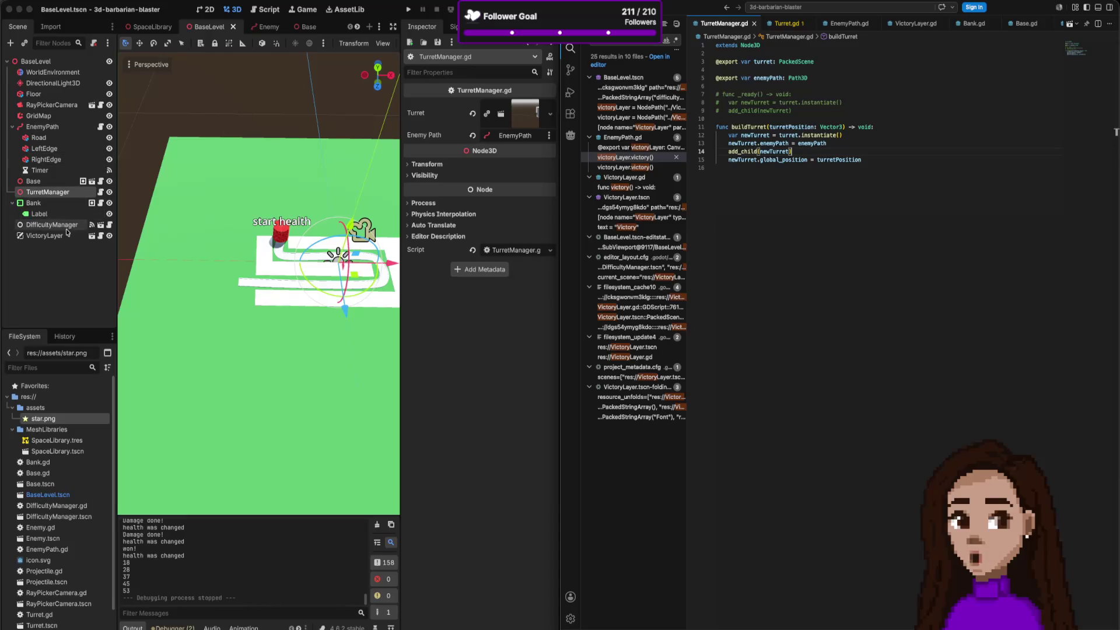
pyautogui.click(54, 128)
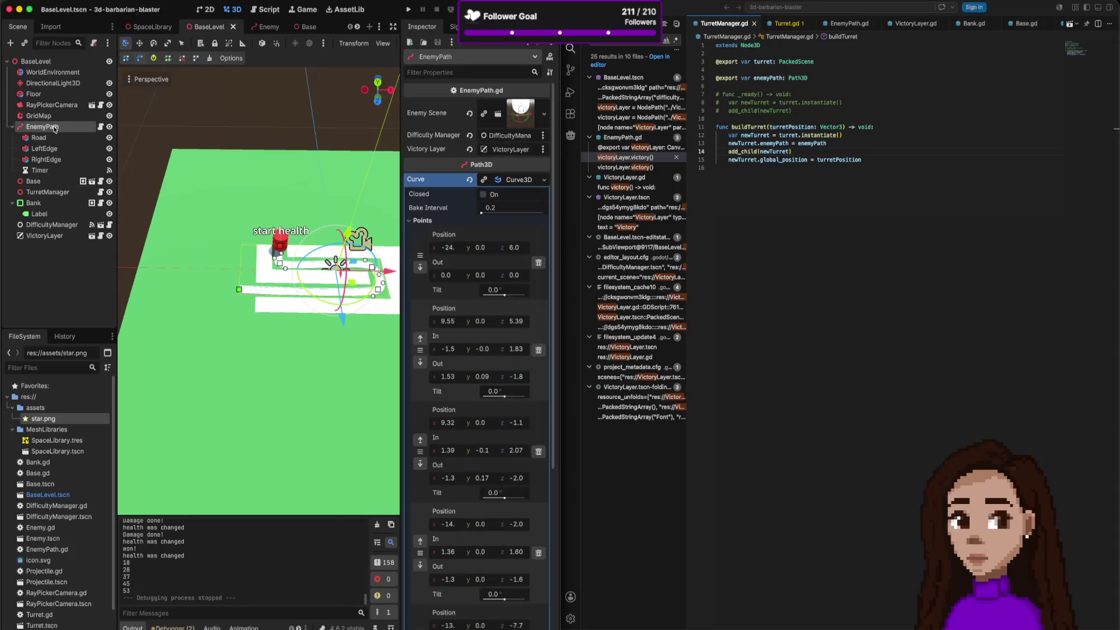
pyautogui.click(54, 182)
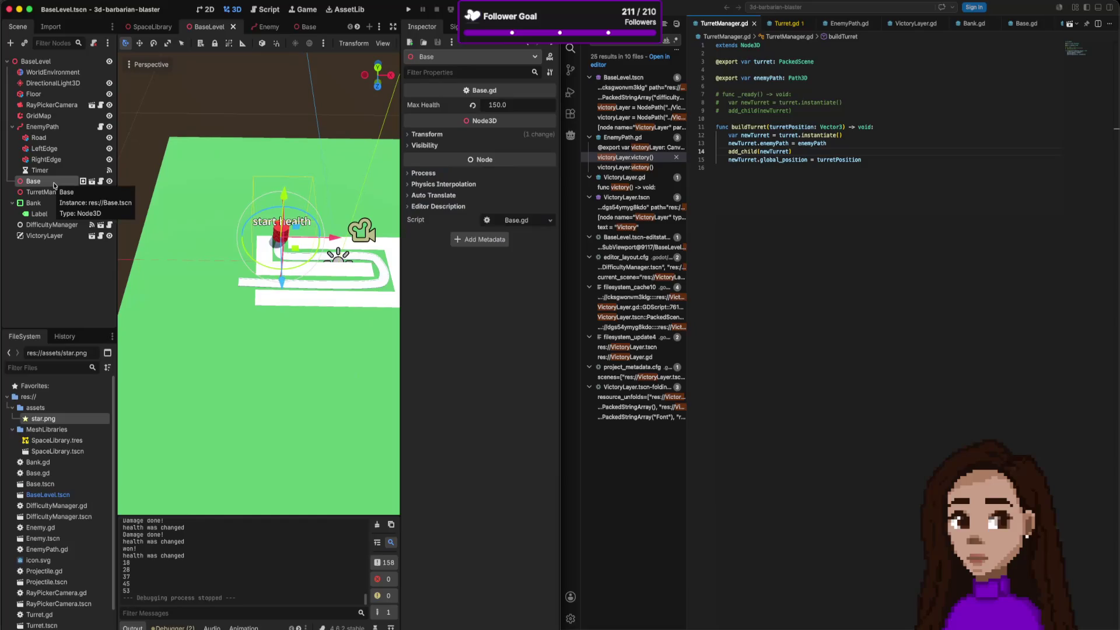
pyautogui.click(57, 192)
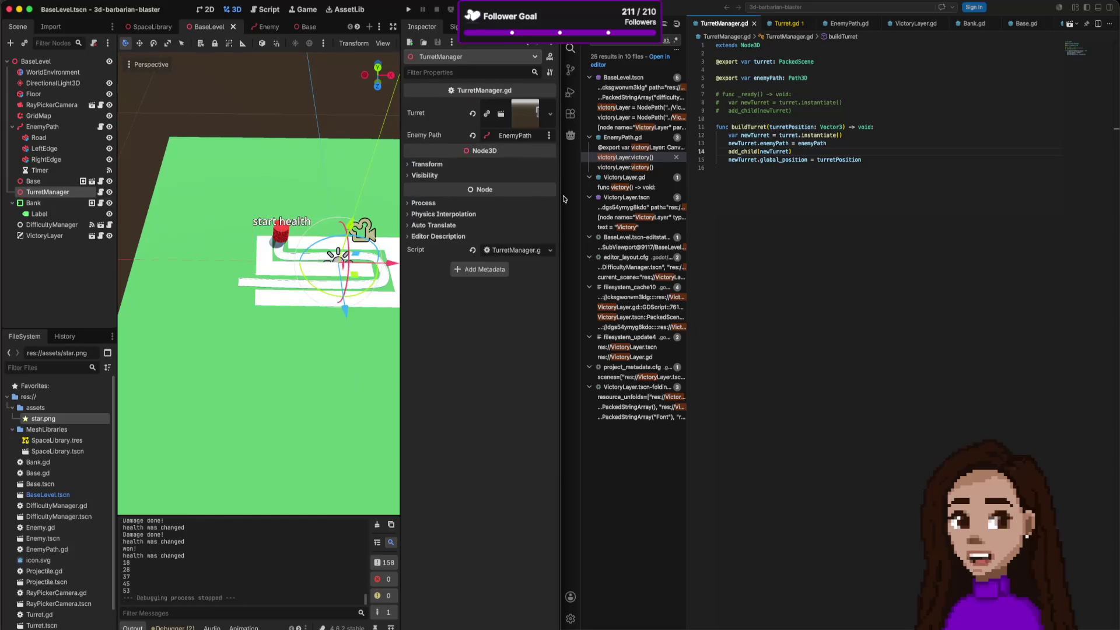
# Step: Check the add_child documentation from TurretManager.gd, then switch to the Turret scene
pyautogui.click(815, 177)
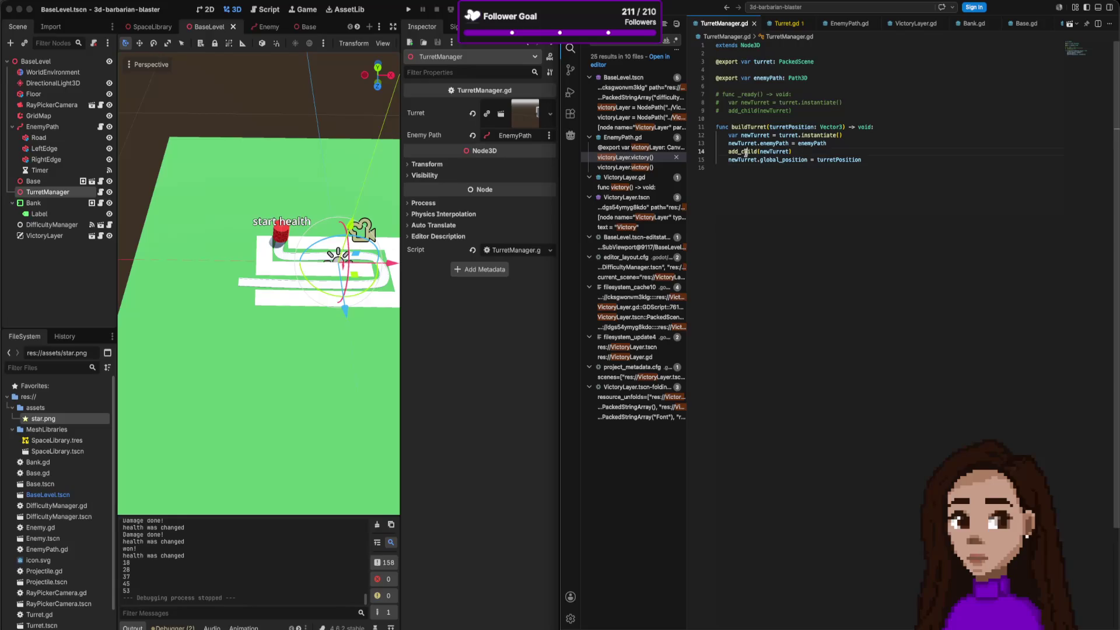
pyautogui.keyDown('super'); pyautogui.click(745, 152); pyautogui.keyUp('super')
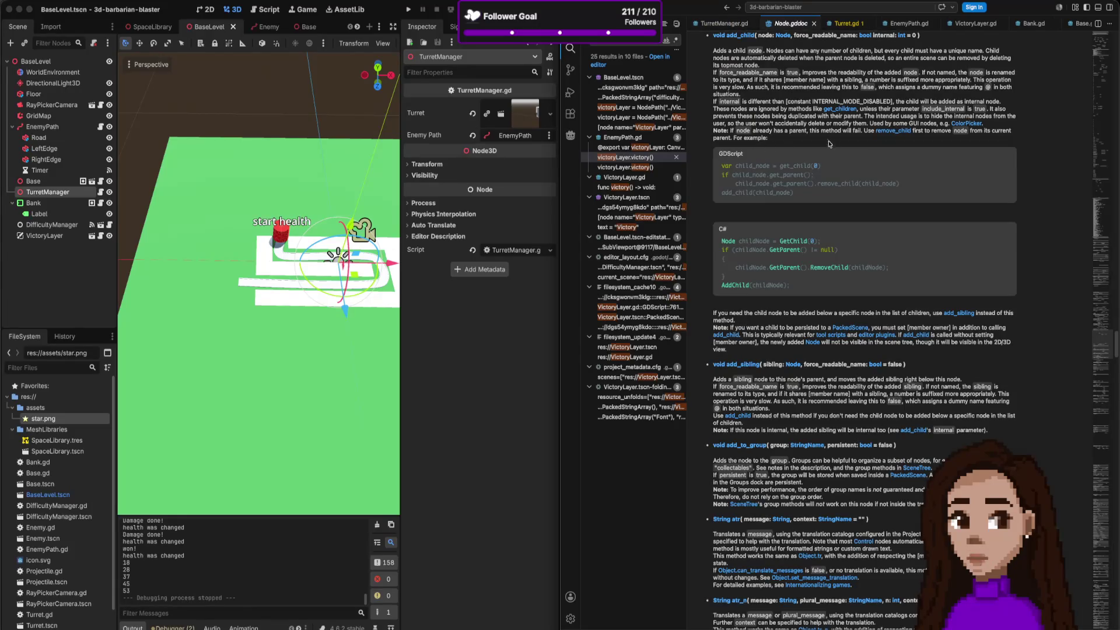
pyautogui.press('super+w')
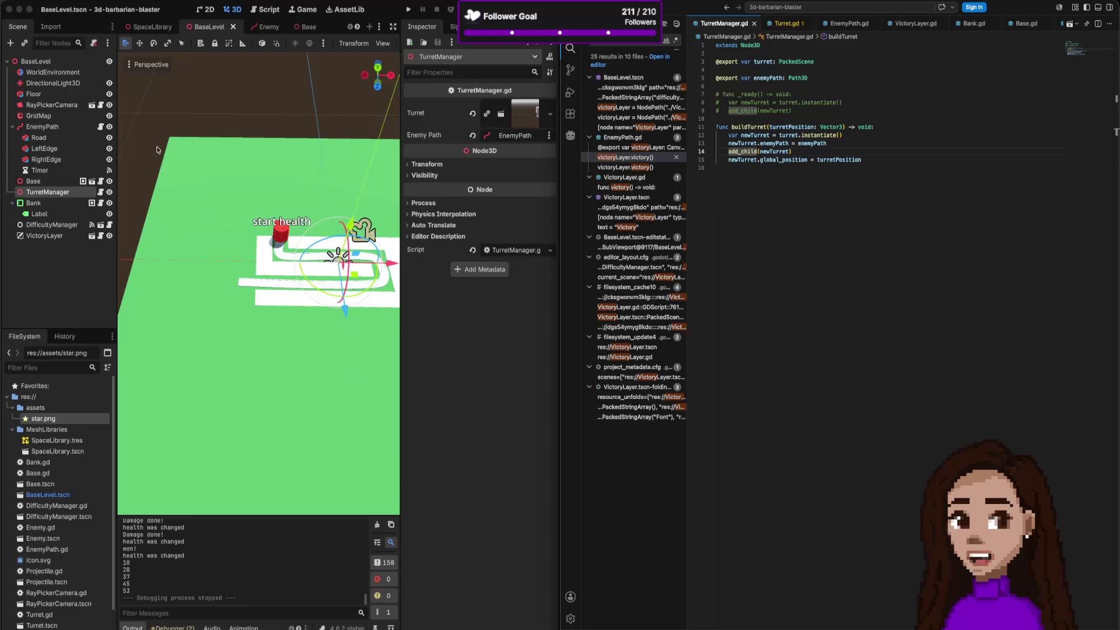
pyautogui.scroll(-1, 268, 29)
pyautogui.scroll(-2, 268, 30)
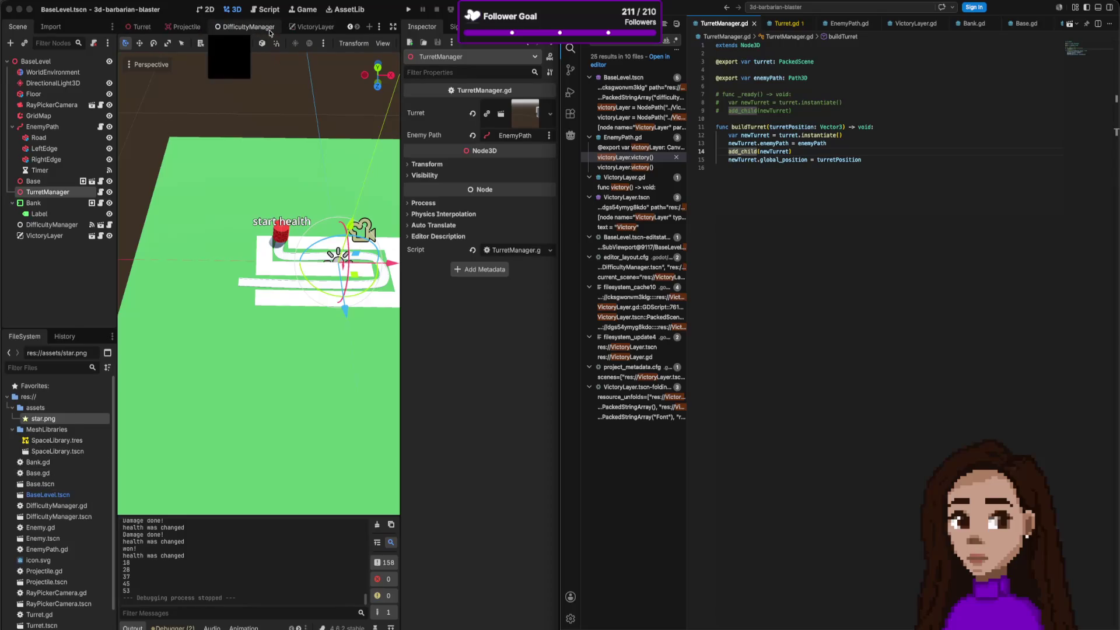
pyautogui.click(265, 30)
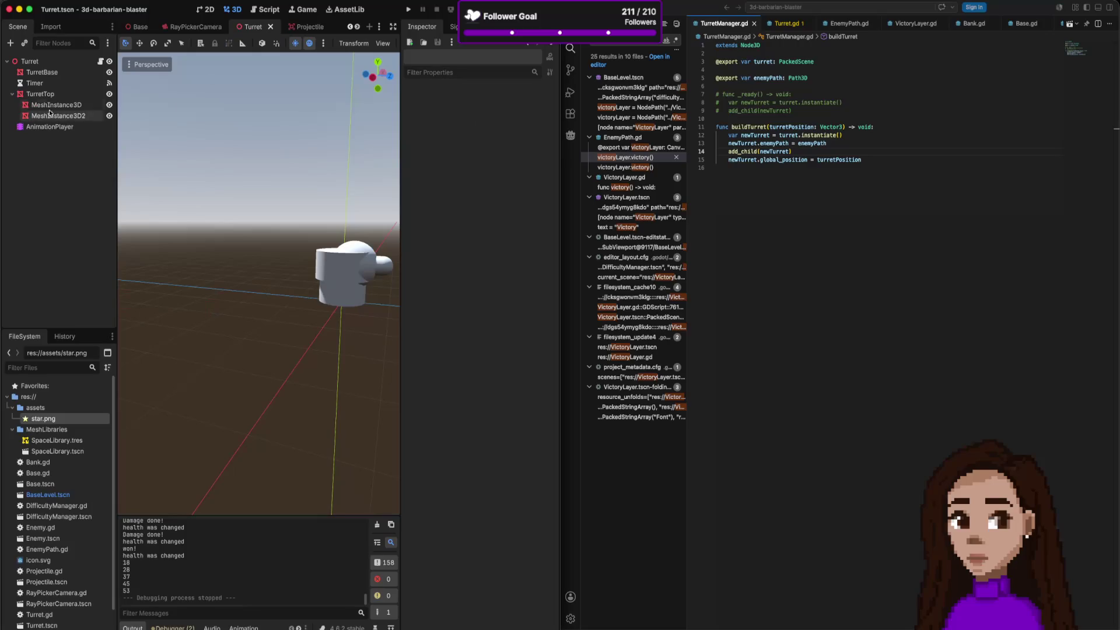
# Step: Open the Turret script, then return to BaseLevel and check the Bank node's Starting Gold of 150
pyautogui.click(99, 61)
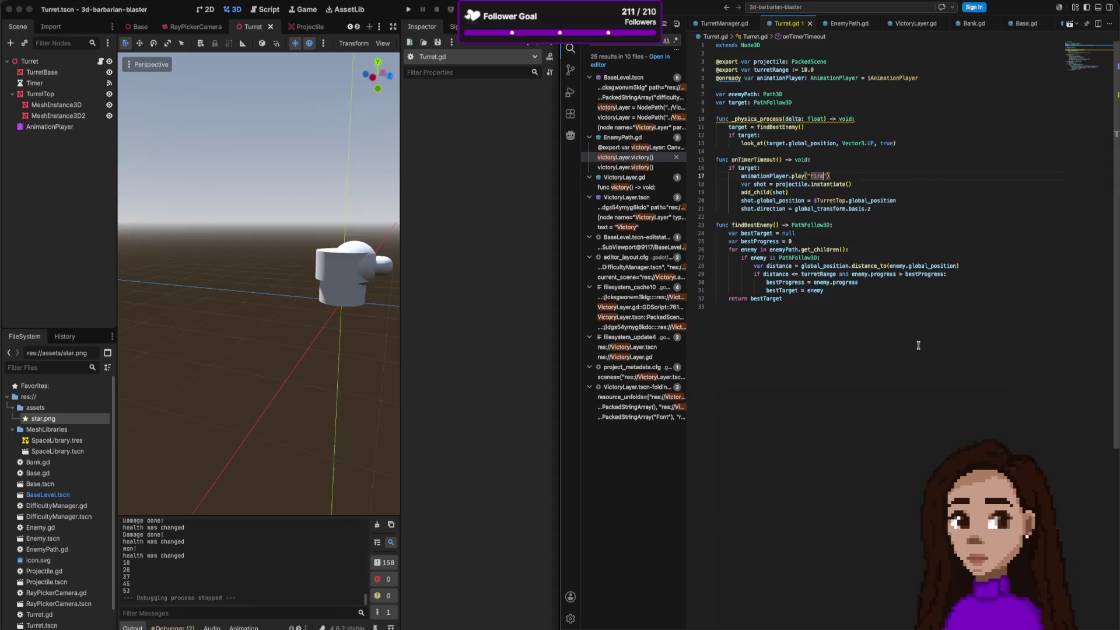
pyautogui.moveTo(181, 28)
pyautogui.scroll(2, 182, 28)
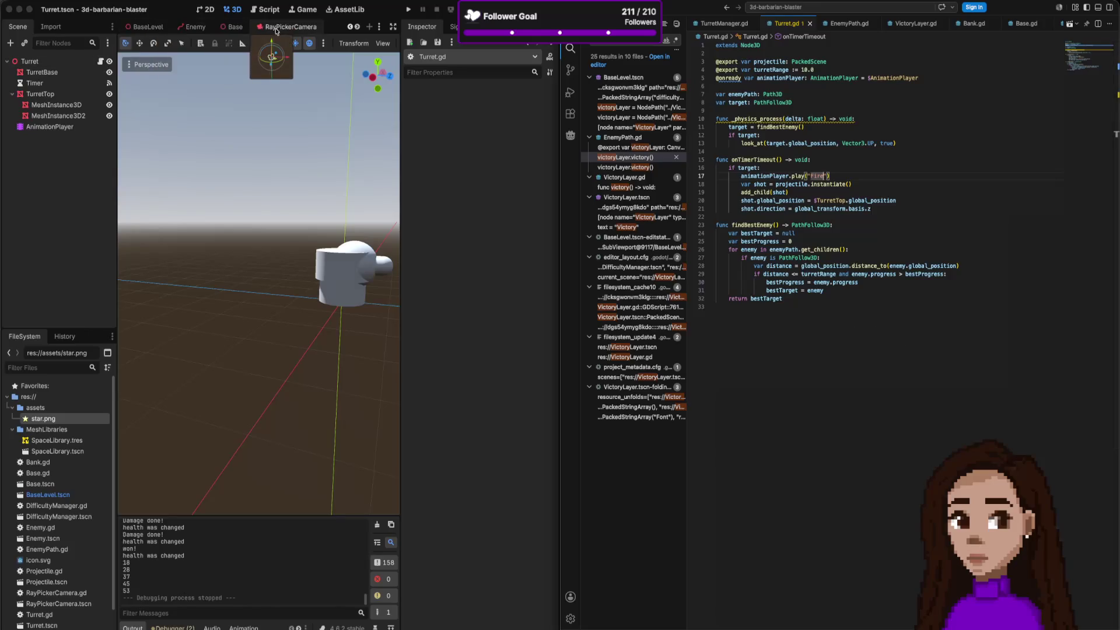
pyautogui.click(152, 32)
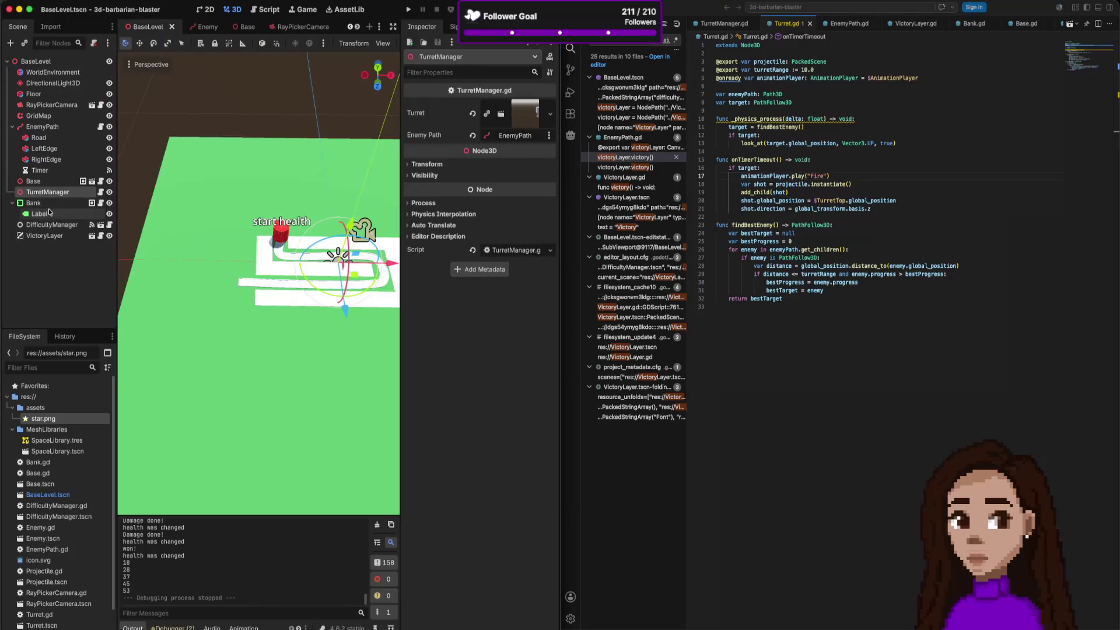
pyautogui.click(46, 203)
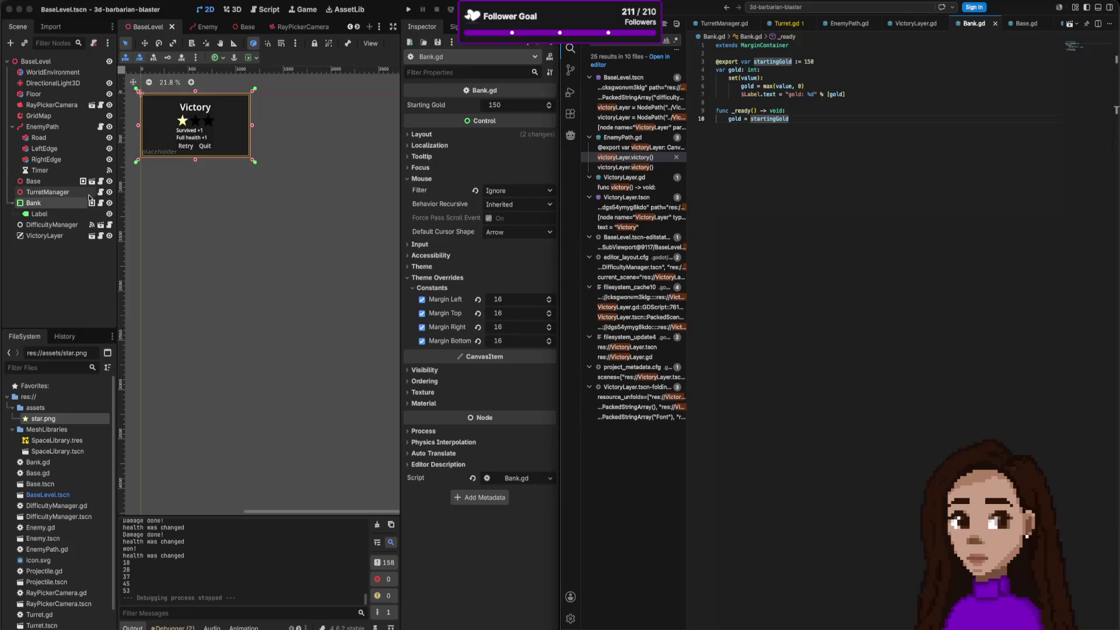
pyautogui.click(100, 193)
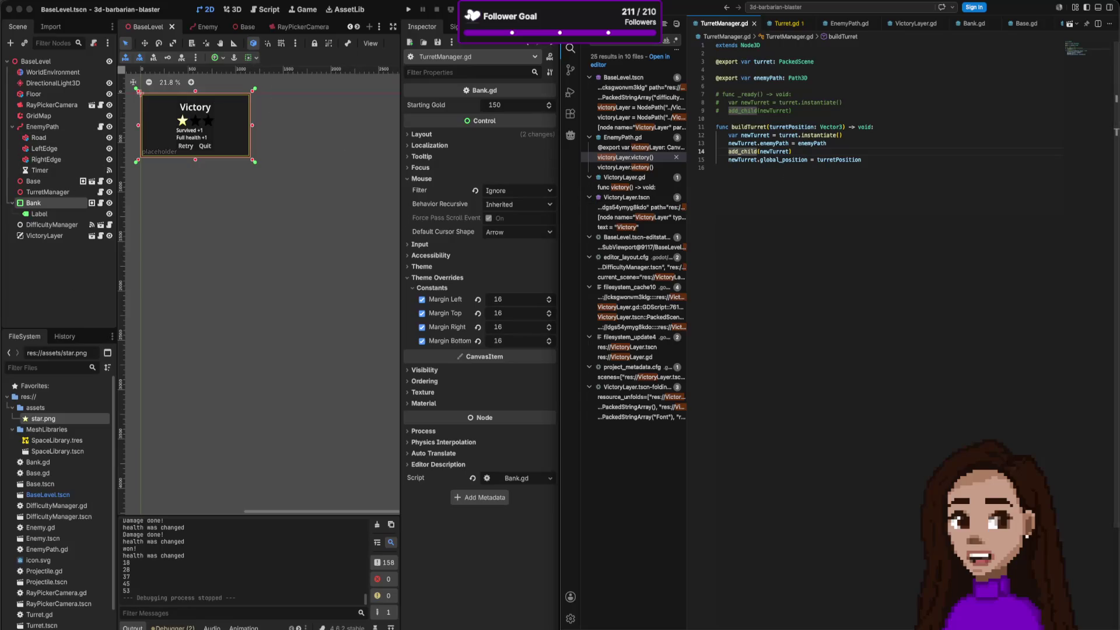
# Step: Review Turret.gd and the gold-deduction line in RayPickerCamera.gd, then select RayPickerCamera in Godot
pyautogui.press('super+shift+e')
pyautogui.click(649, 337)
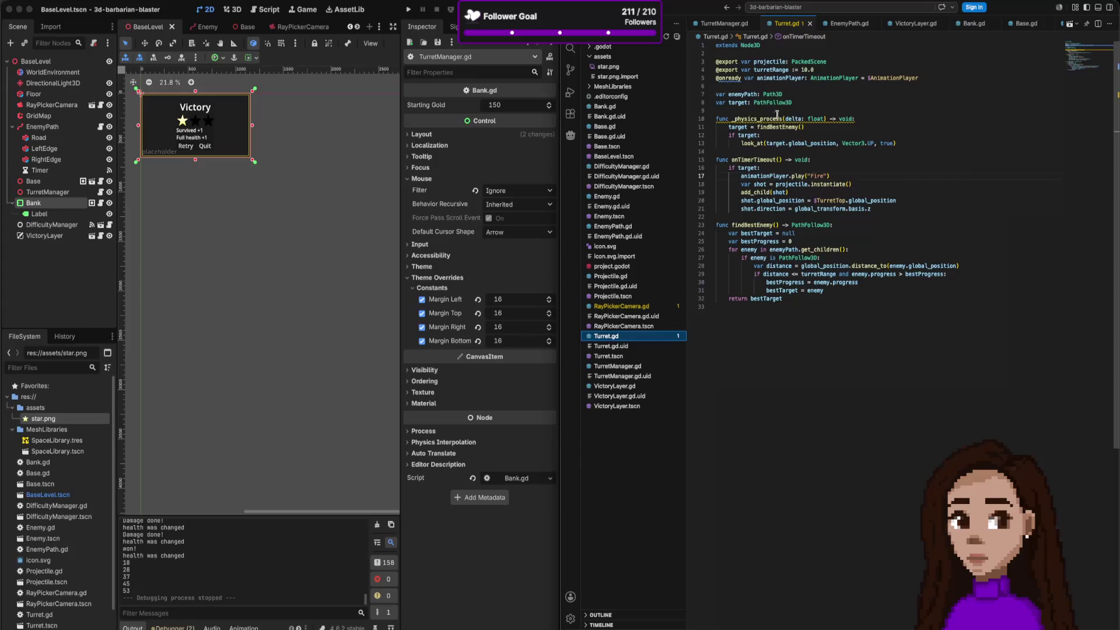
pyautogui.moveTo(822, 119)
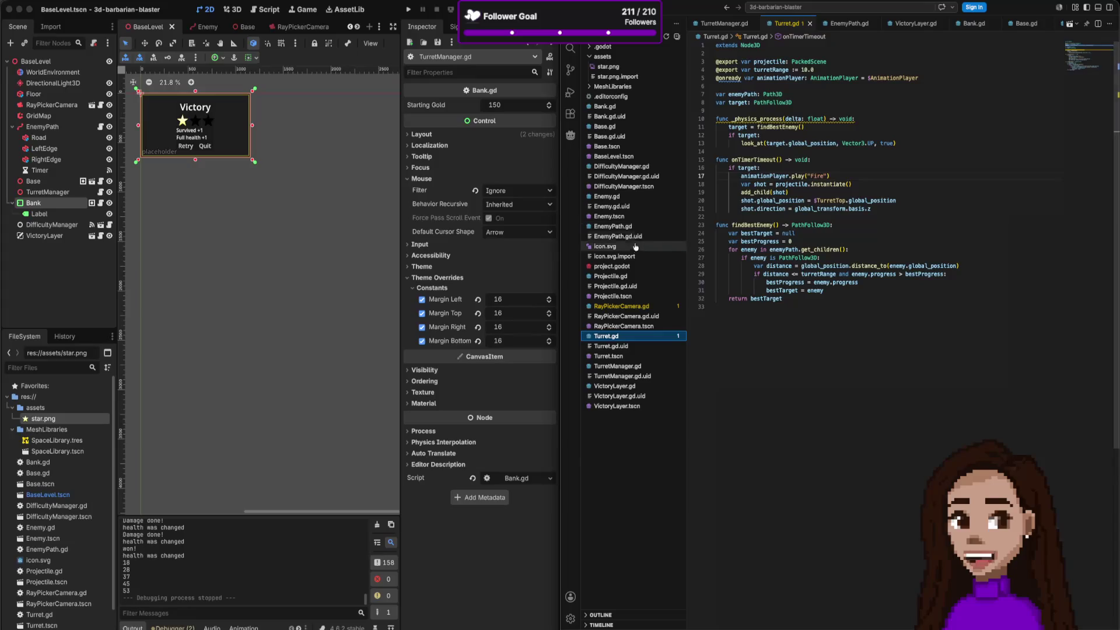
pyautogui.click(100, 107)
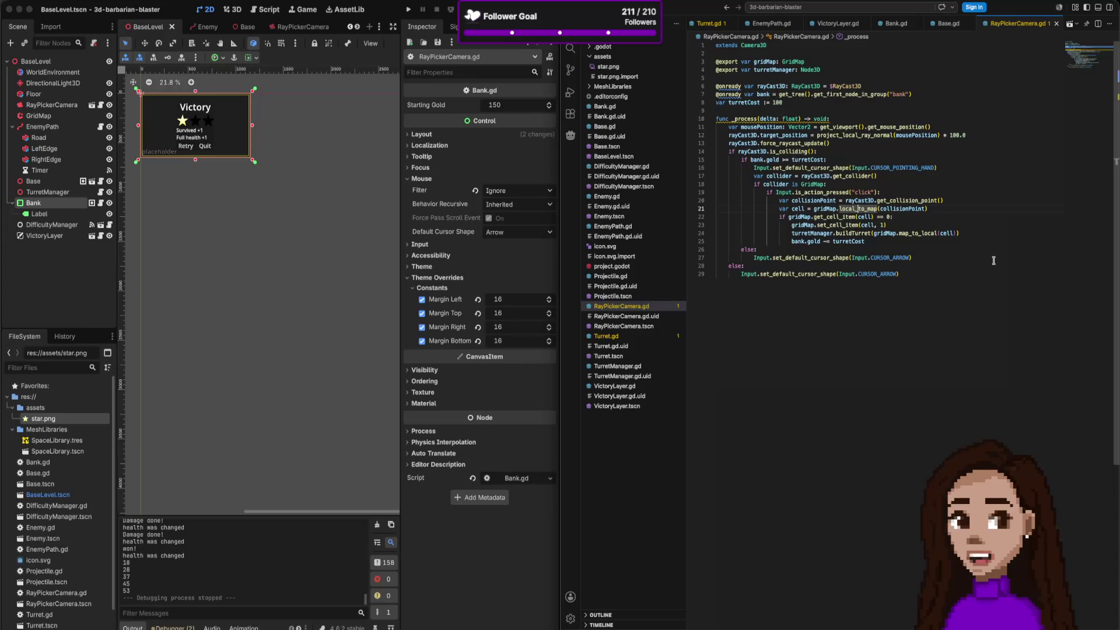
pyautogui.moveTo(780, 241); pyautogui.dragTo(865, 241)
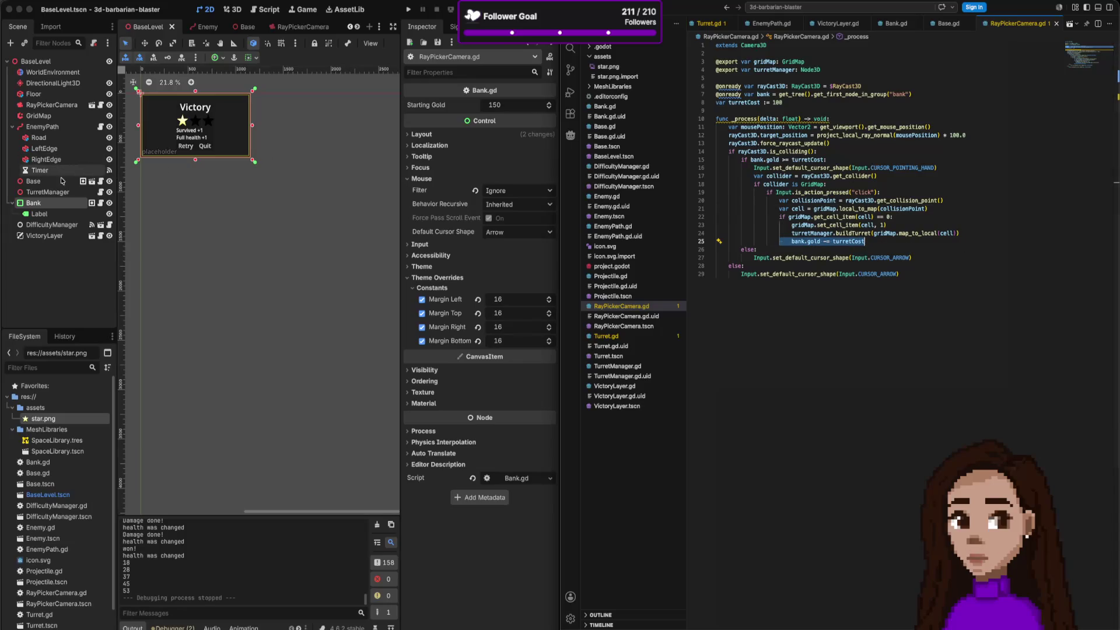
pyautogui.click(58, 105)
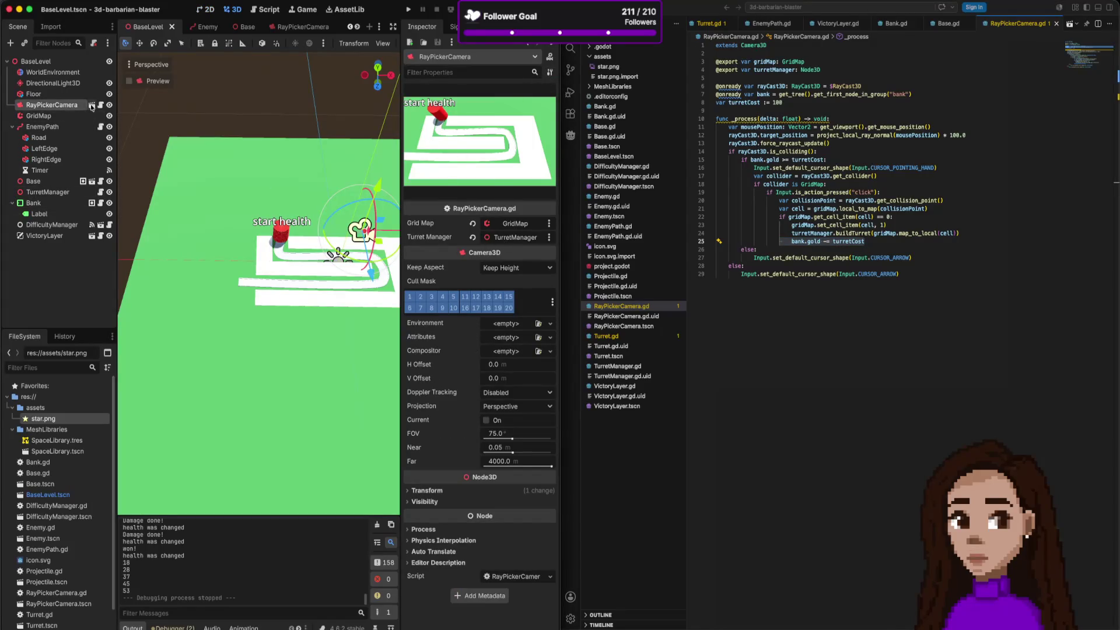
pyautogui.click(860, 234)
pyautogui.doubleClick(773, 103)
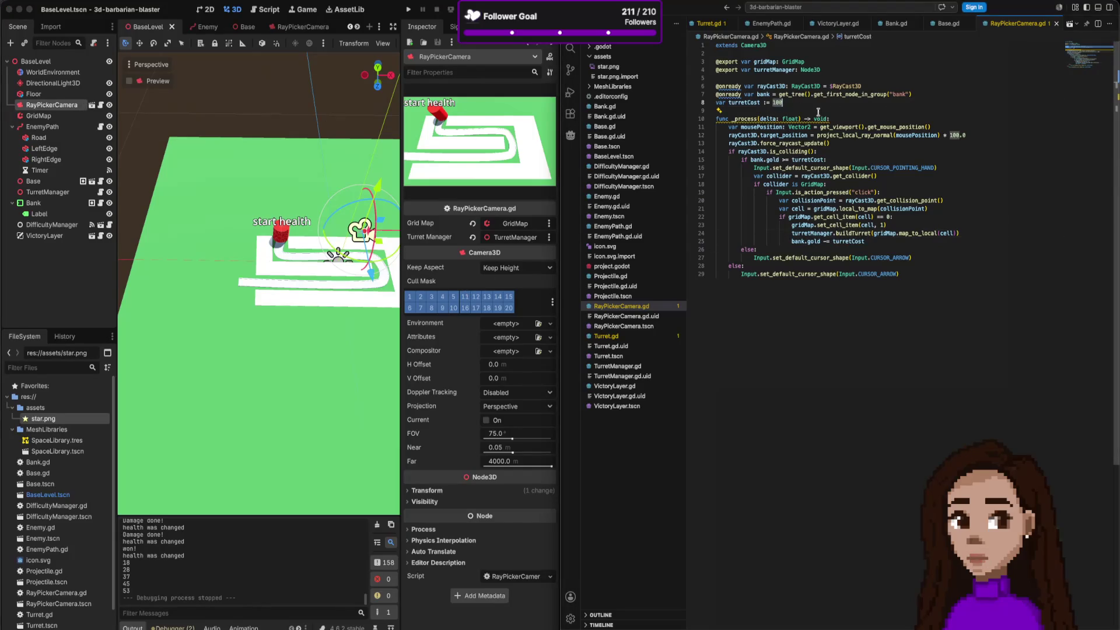
pyautogui.press('super+Left')
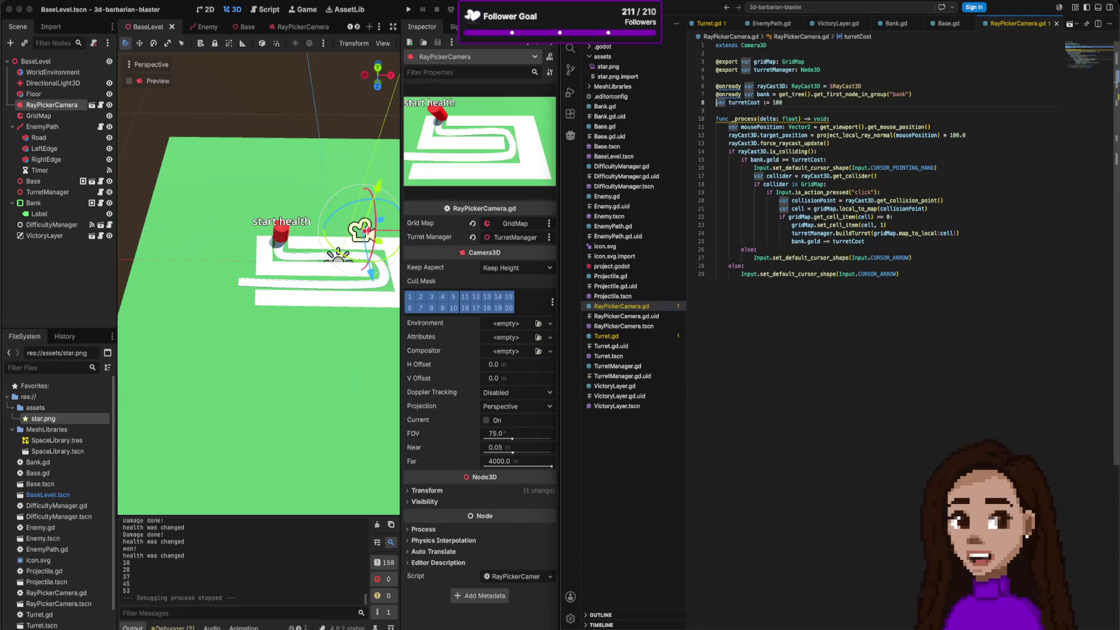
pyautogui.write('@export')
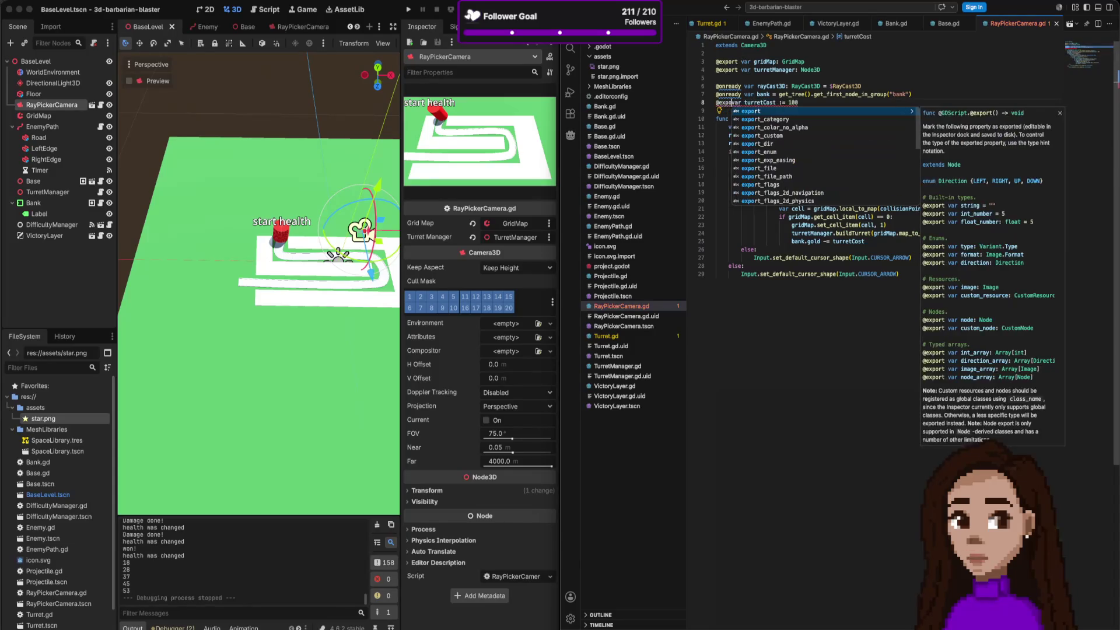
# Step: Set the camera's Turret Cost to 0 in the Inspector and run the game
pyautogui.click(508, 252)
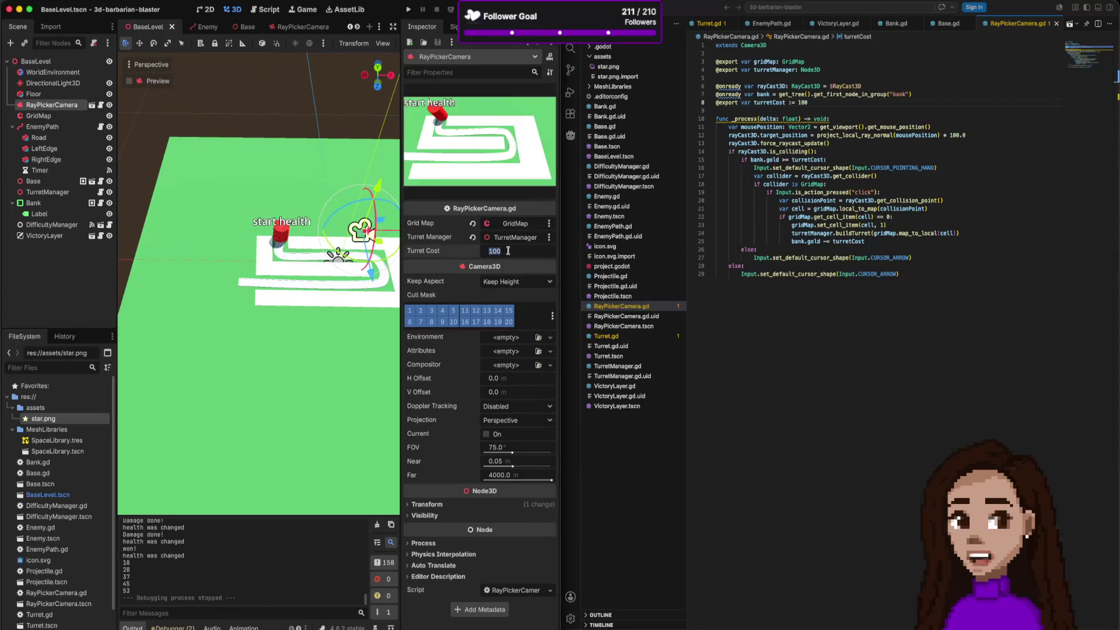
pyautogui.write('0')
pyautogui.press('Return')
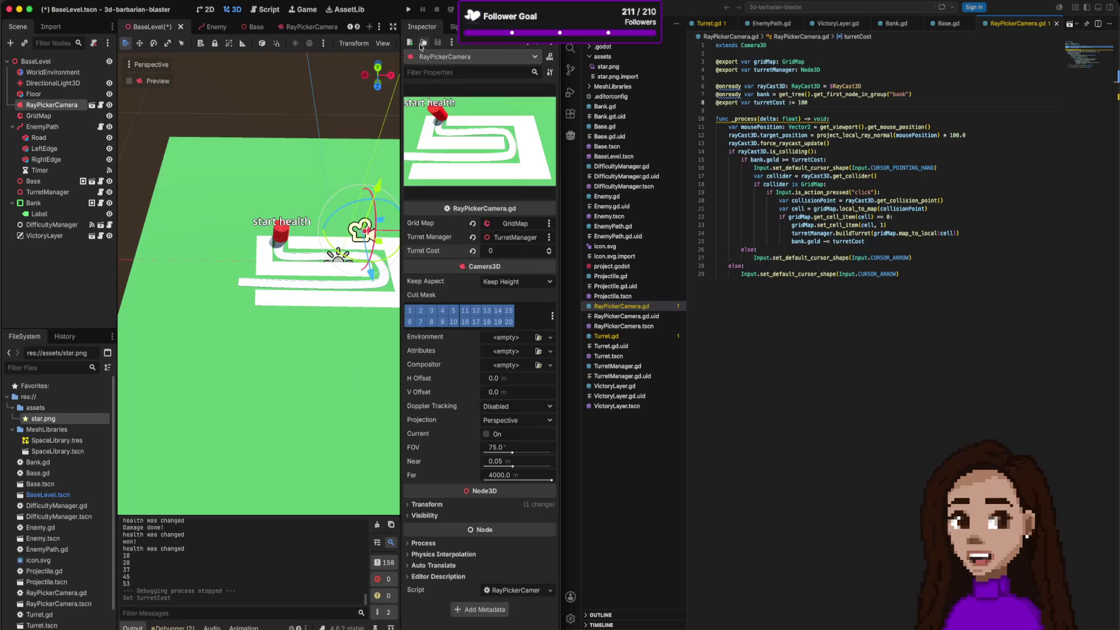
pyautogui.click(410, 12)
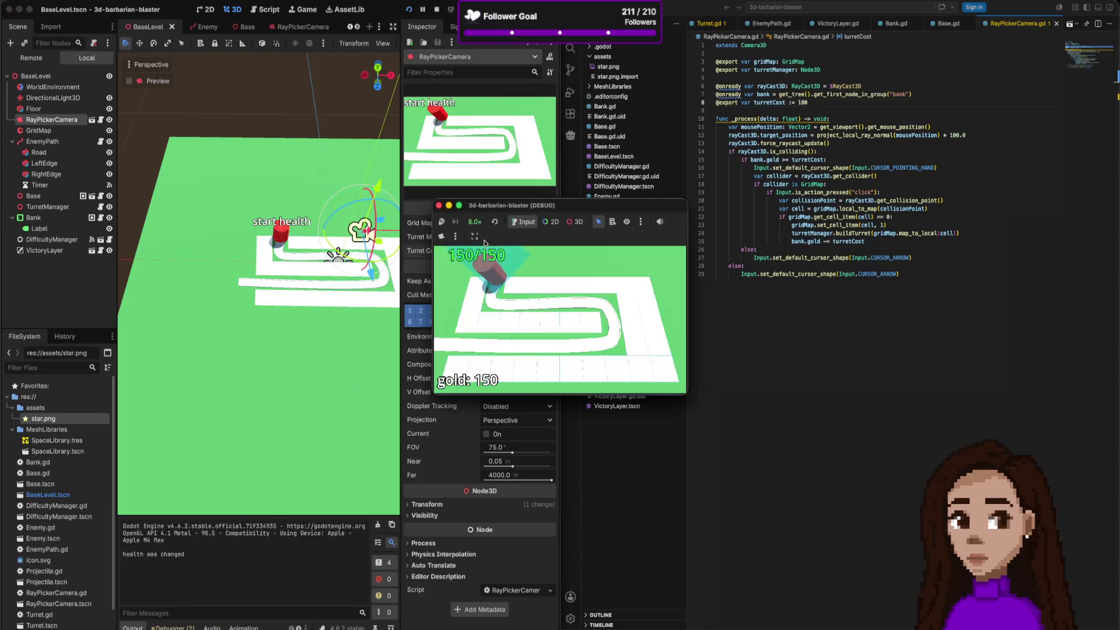
# Step: Place a row of free turrets along the path, win a two-star Victory, then retry and close the game
pyautogui.moveTo(482, 312)
pyautogui.mouseDown()
pyautogui.moveTo(600, 324)
pyautogui.moveTo(609, 368)
pyautogui.moveTo(455, 368)
pyautogui.moveTo(662, 367)
pyautogui.moveTo(644, 303)
pyautogui.moveTo(611, 277)
pyautogui.moveTo(508, 283)
pyautogui.moveTo(458, 344)
pyautogui.moveTo(470, 295)
pyautogui.mouseUp()
pyautogui.click(475, 222)
pyautogui.click(533, 353)
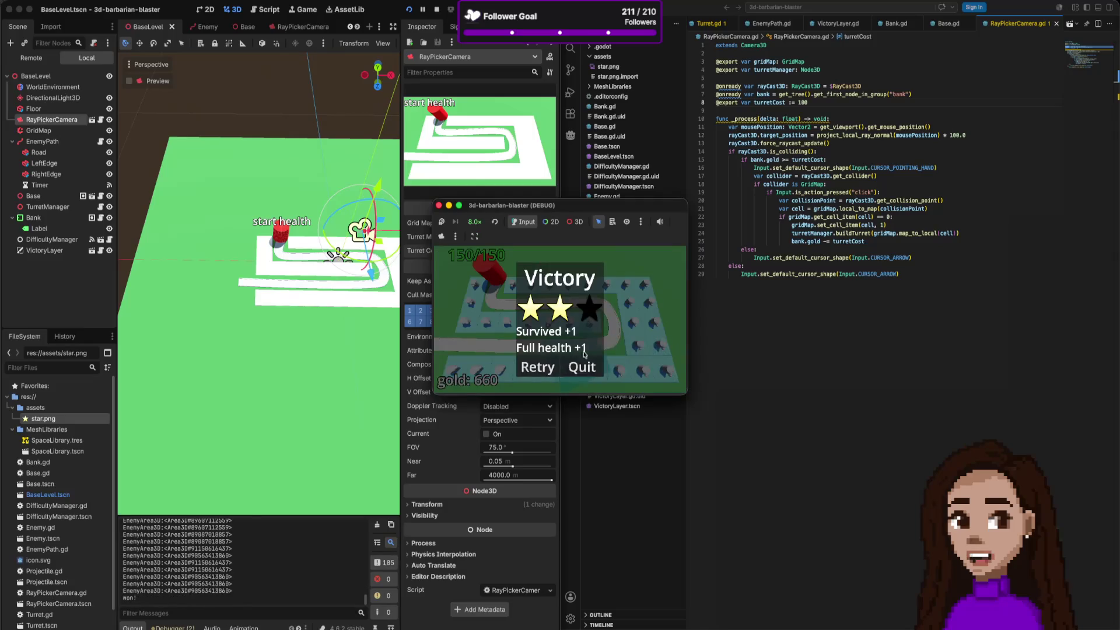
pyautogui.click(533, 367)
pyautogui.click(439, 205)
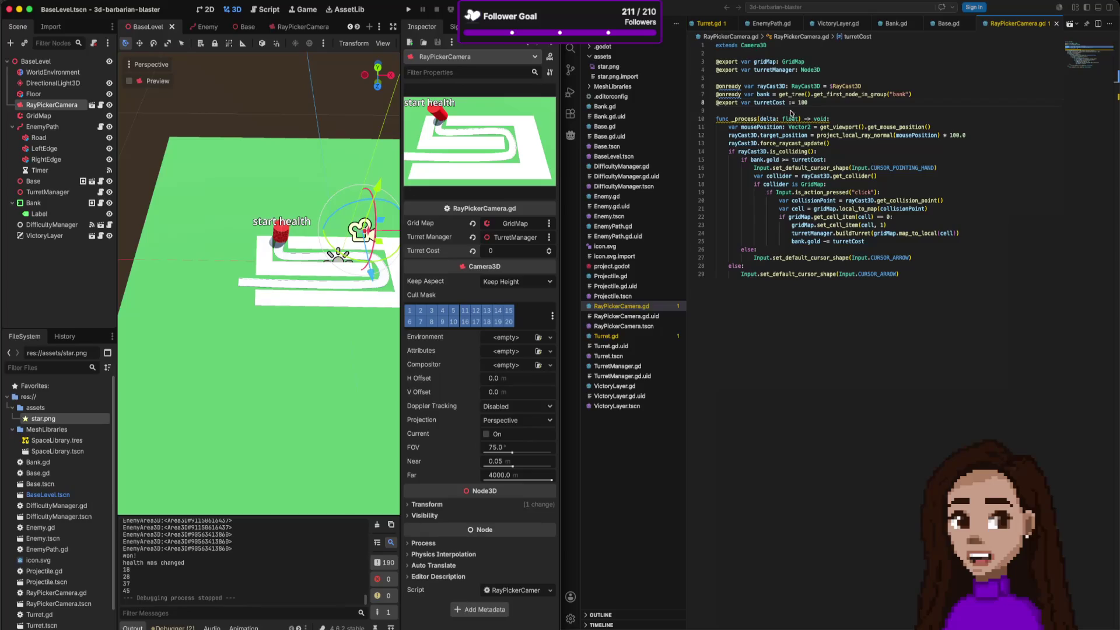
pyautogui.rightClick(836, 26)
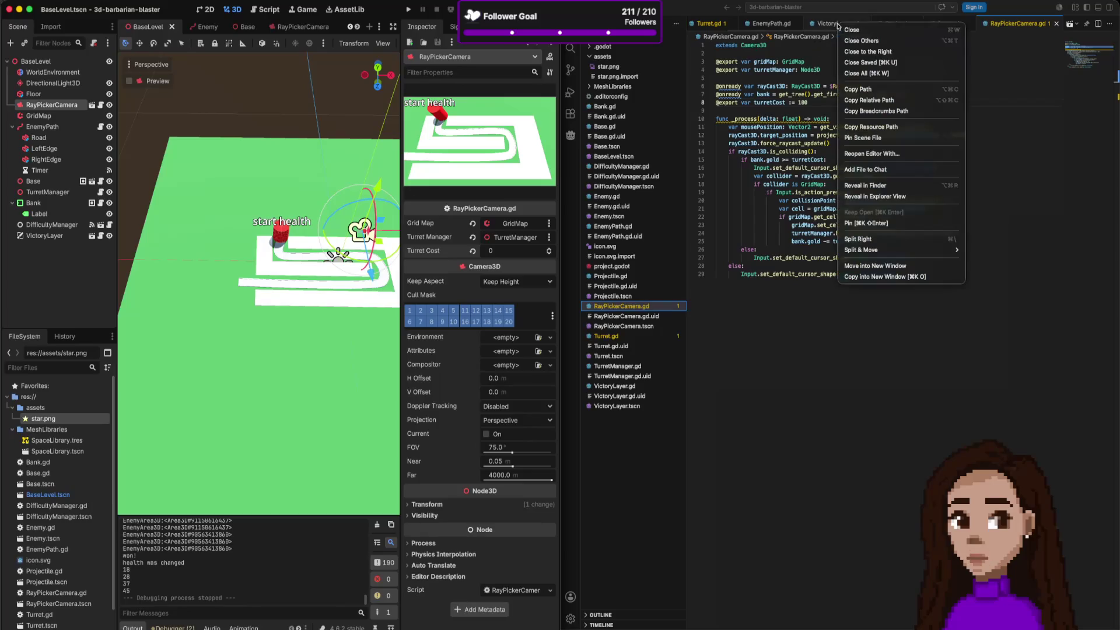
# Step: Close all code tabs and open the VictoryLayer scene
pyautogui.click(872, 79)
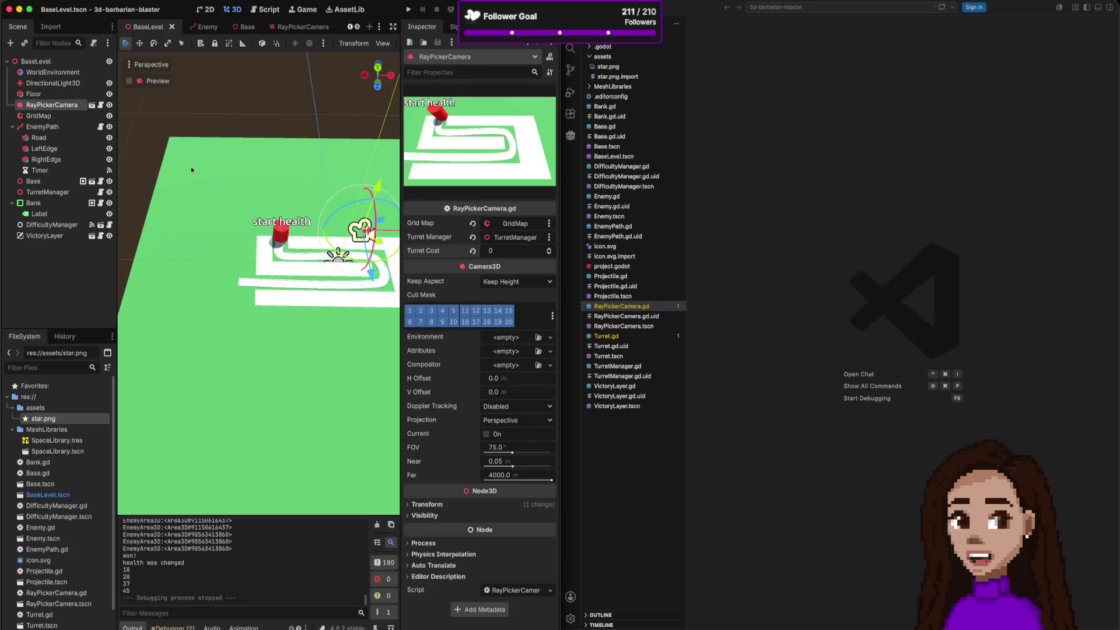
pyautogui.click(100, 235)
pyautogui.click(91, 237)
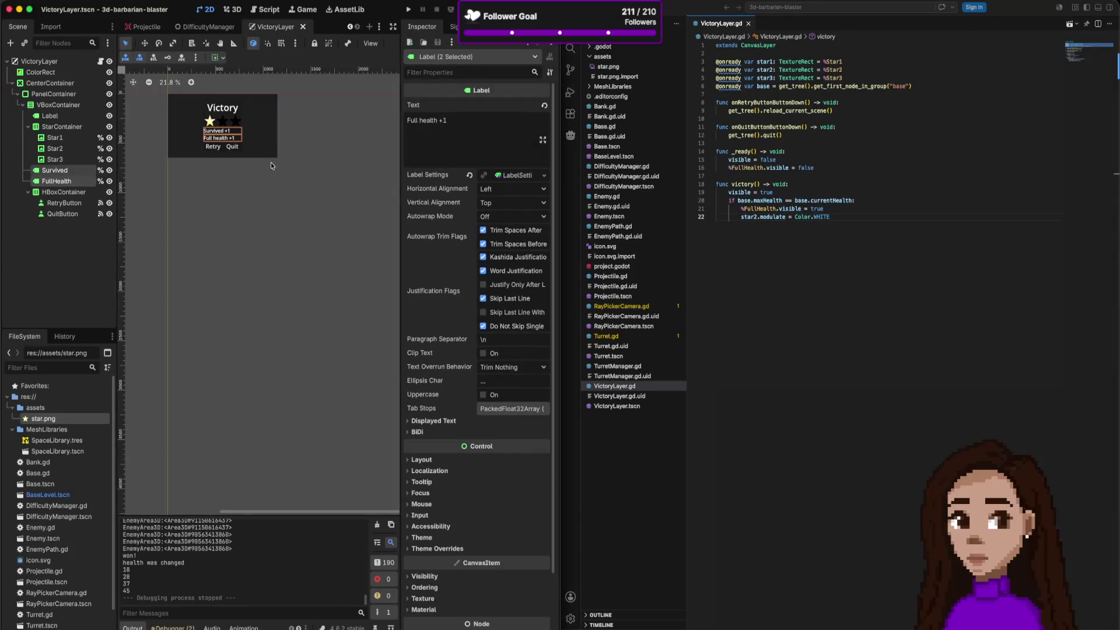
# Step: Duplicate the FullHealth label as a Gold node reading '>500gold +1'
pyautogui.click(70, 183)
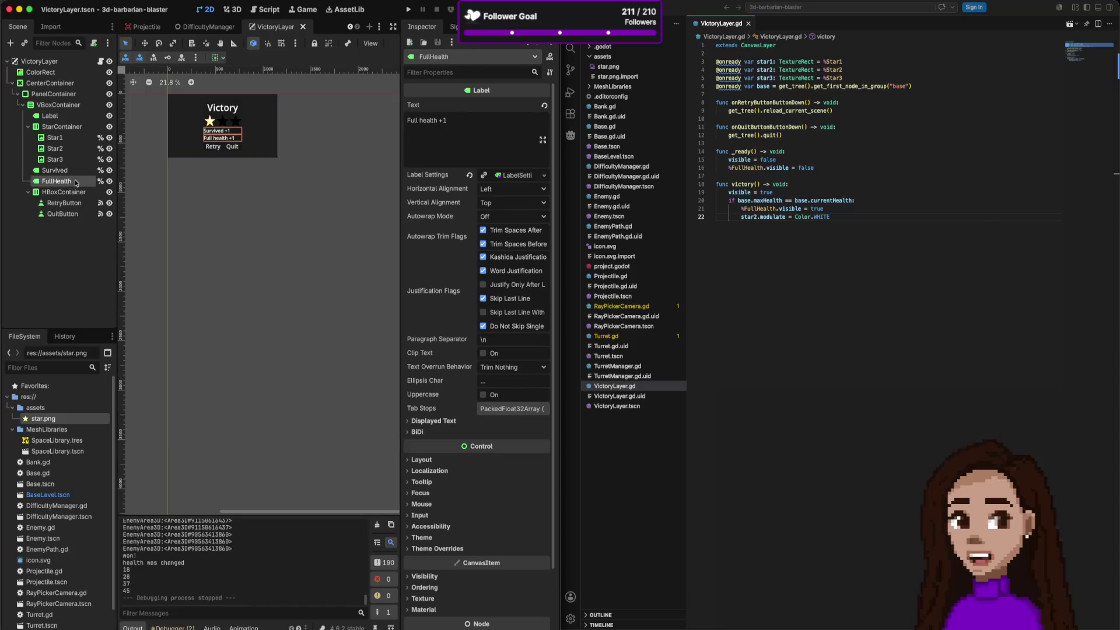
pyautogui.hotkey('ctrl', 'd')
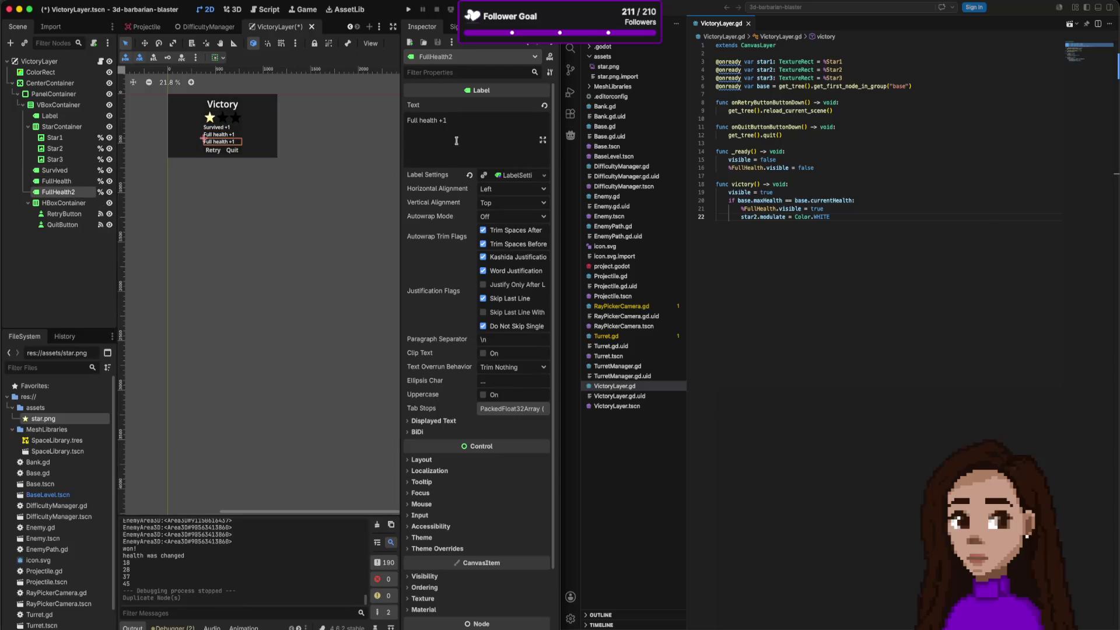
pyautogui.moveTo(436, 121); pyautogui.dragTo(384, 121)
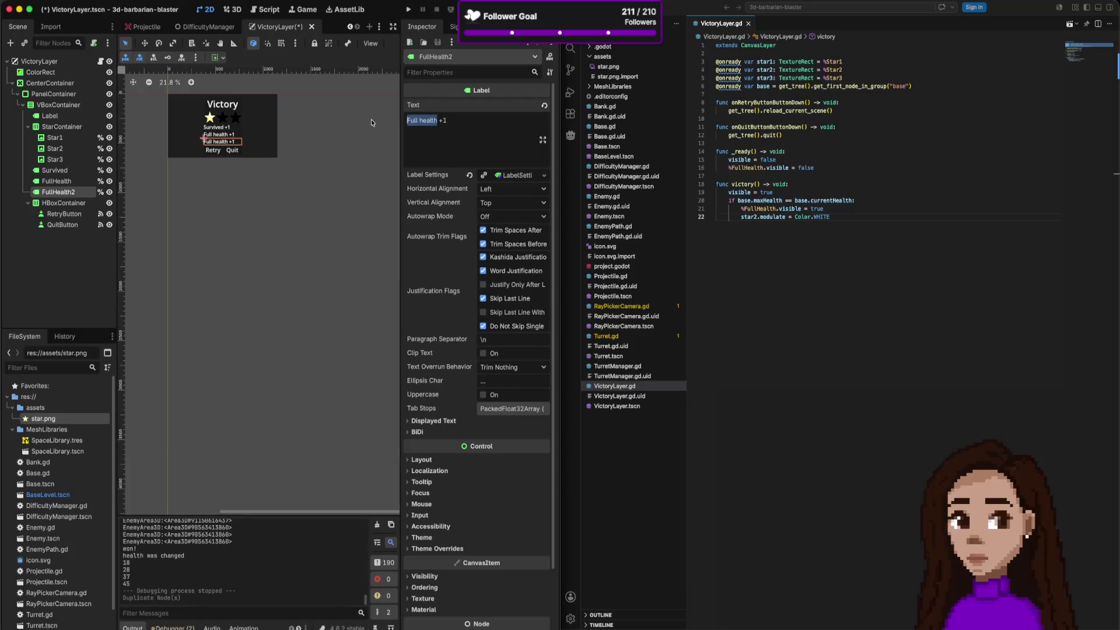
pyautogui.write('>500gold')
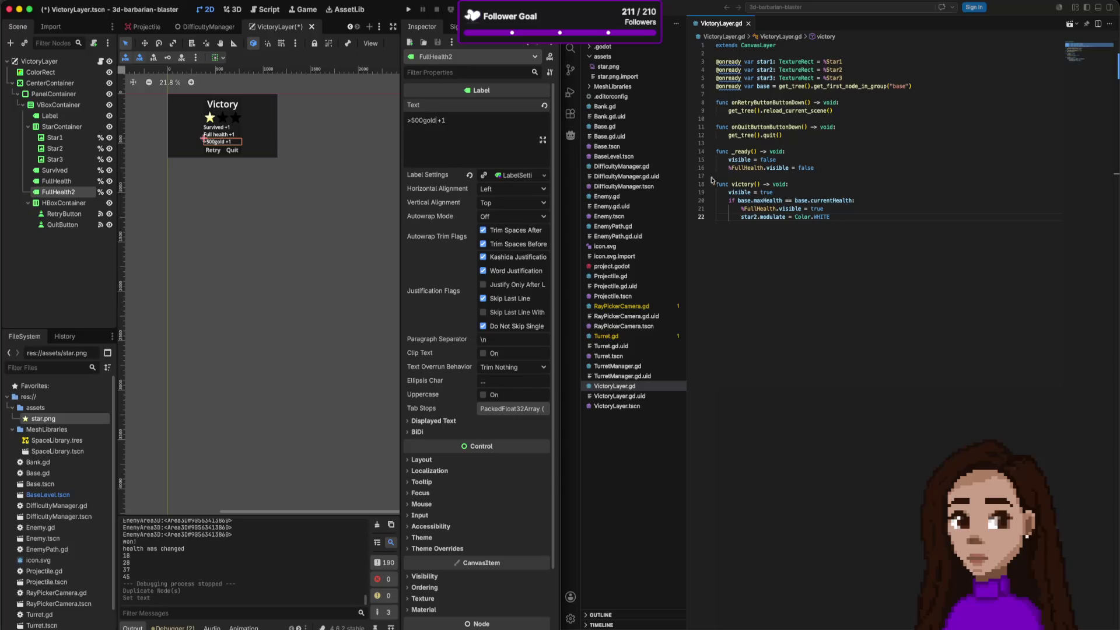
pyautogui.write('Gold')
pyautogui.press('Return')
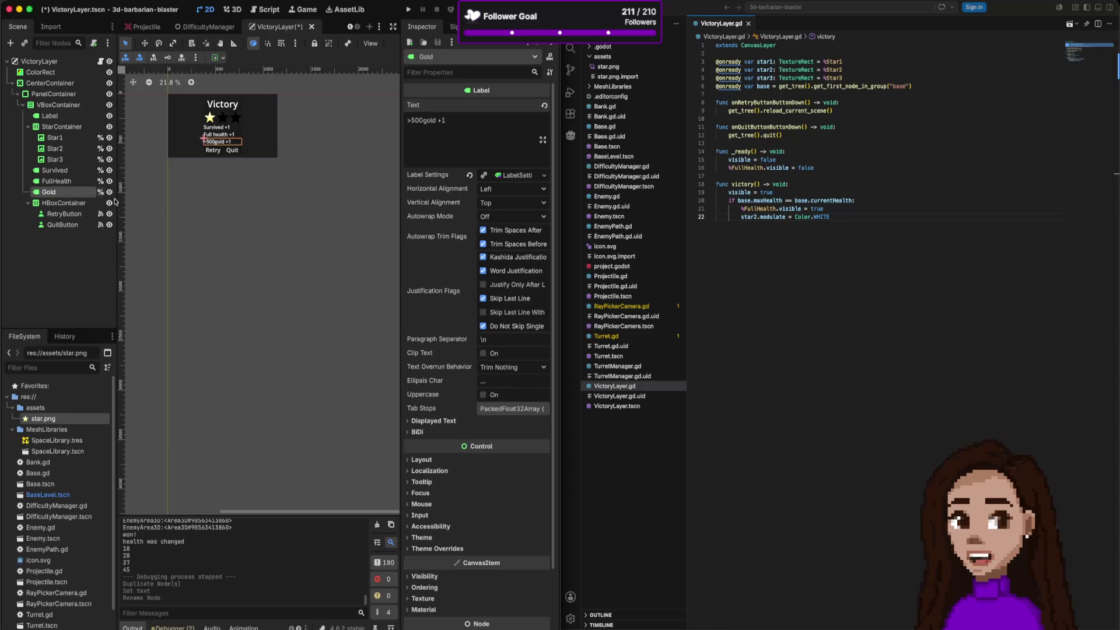
pyautogui.click(829, 177)
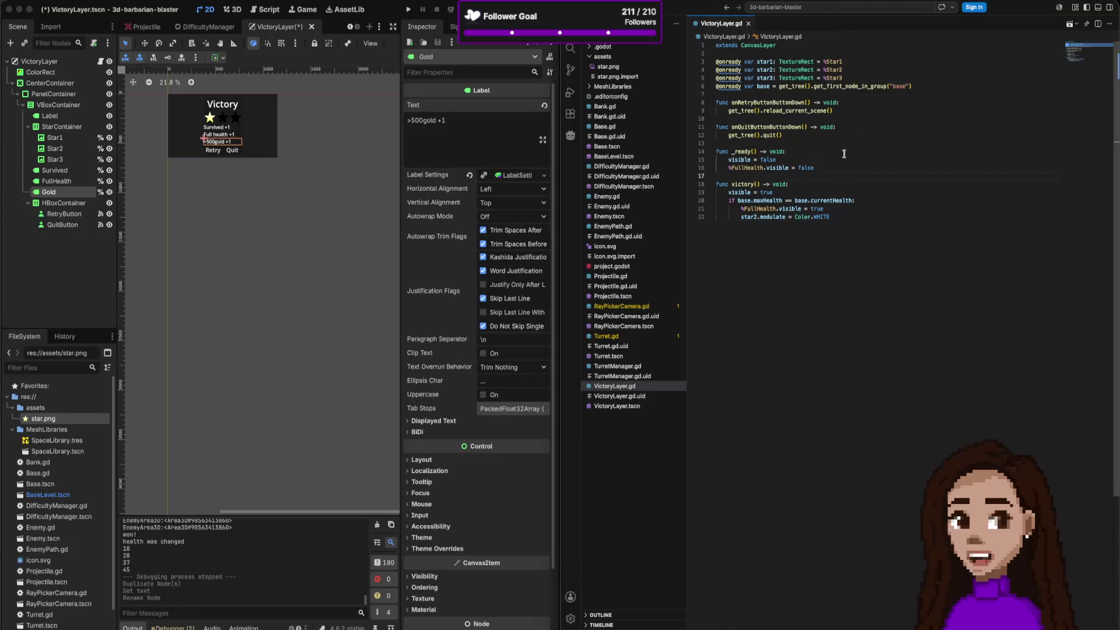
# Step: Duplicate the full-health check block in VictoryLayer.gd's victory() function
pyautogui.click(728, 201)
pyautogui.moveTo(728, 200); pyautogui.dragTo(859, 218)
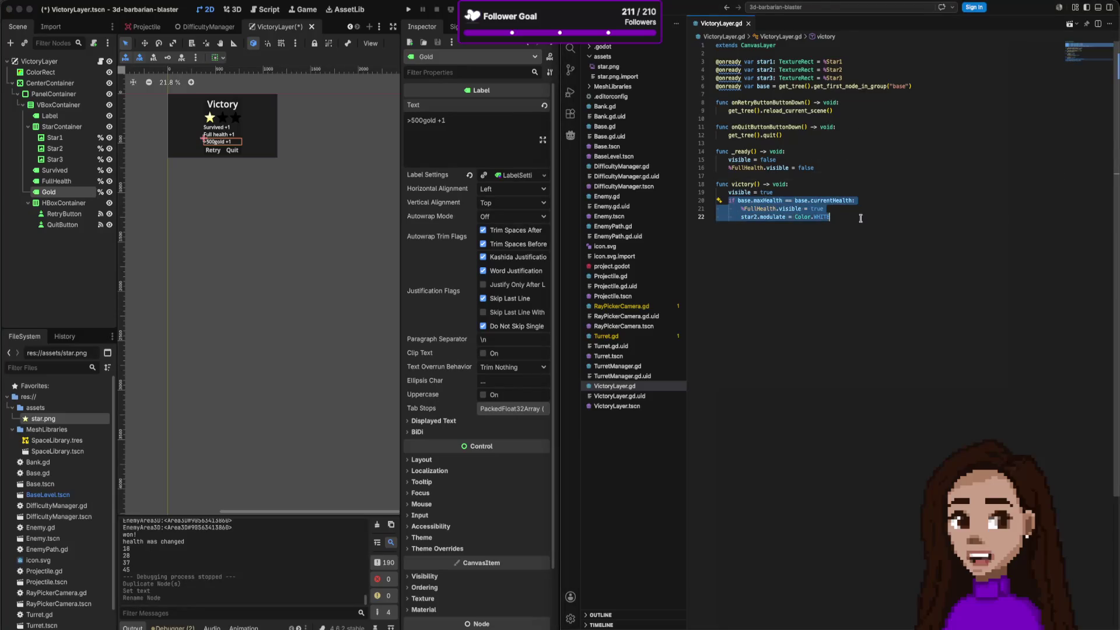
pyautogui.hotkey('shift', 'alt', 'Down')
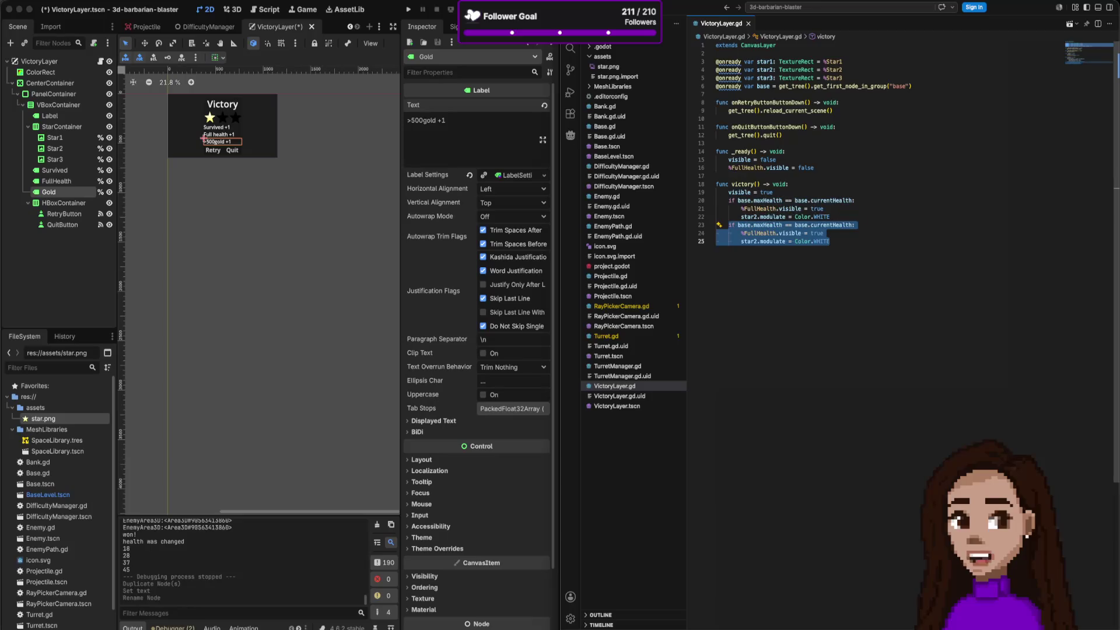
pyautogui.click(745, 225)
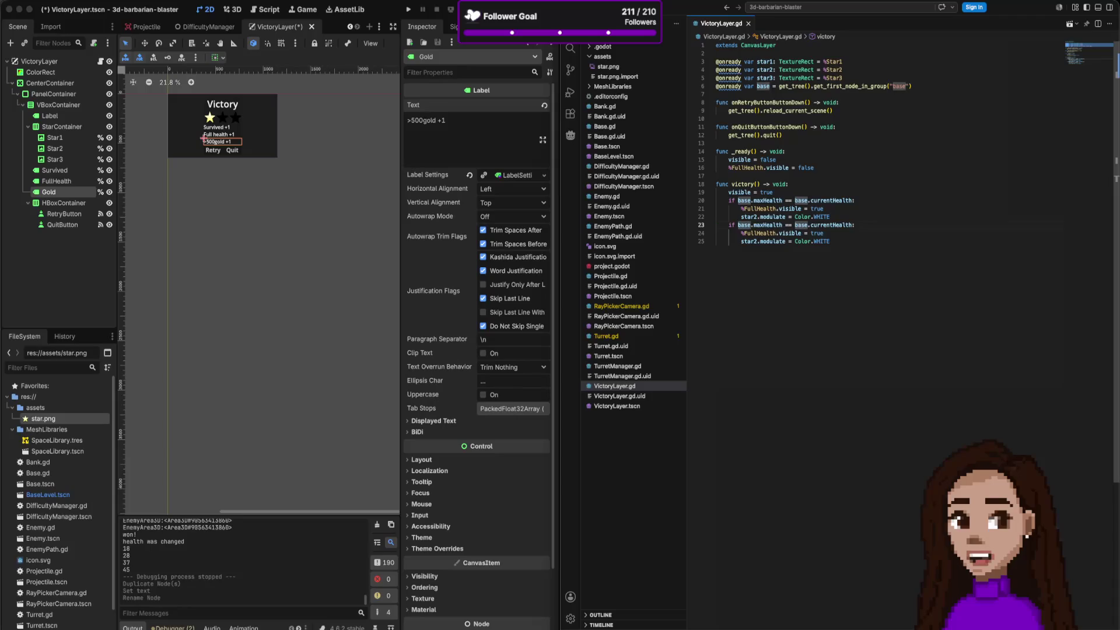
# Step: Add a bank lookup from the 'bank' group and make the copied condition bank.gold >= 500
pyautogui.click(911, 85)
pyautogui.hotkey('shift', 'alt', 'Down')
pyautogui.doubleClick(897, 94)
pyautogui.write('bank')
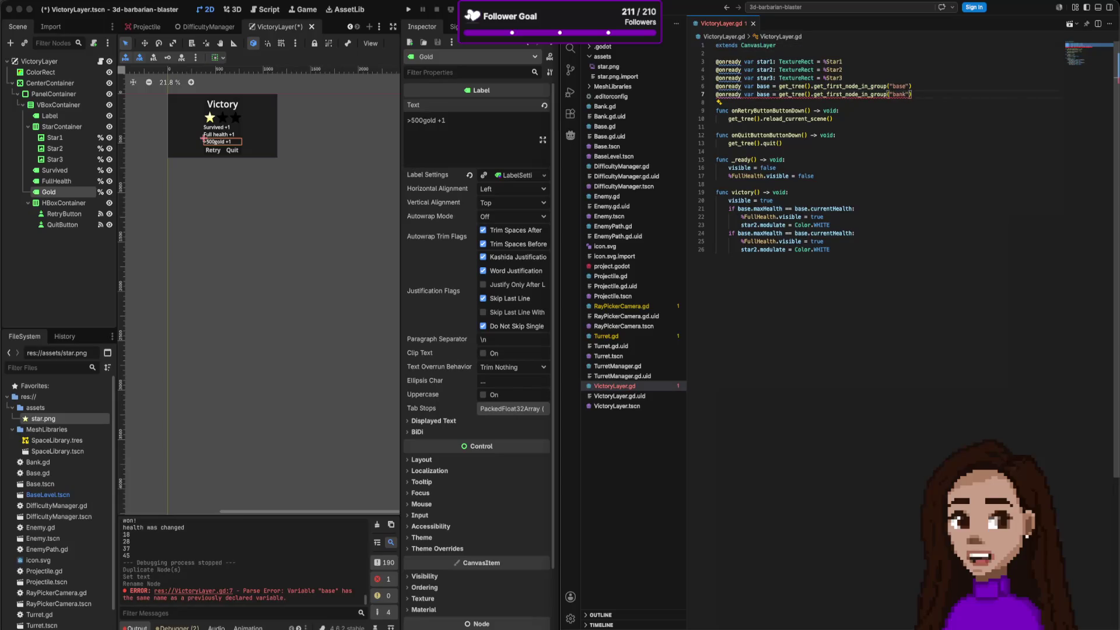
pyautogui.doubleClick(763, 94)
pyautogui.write('bank')
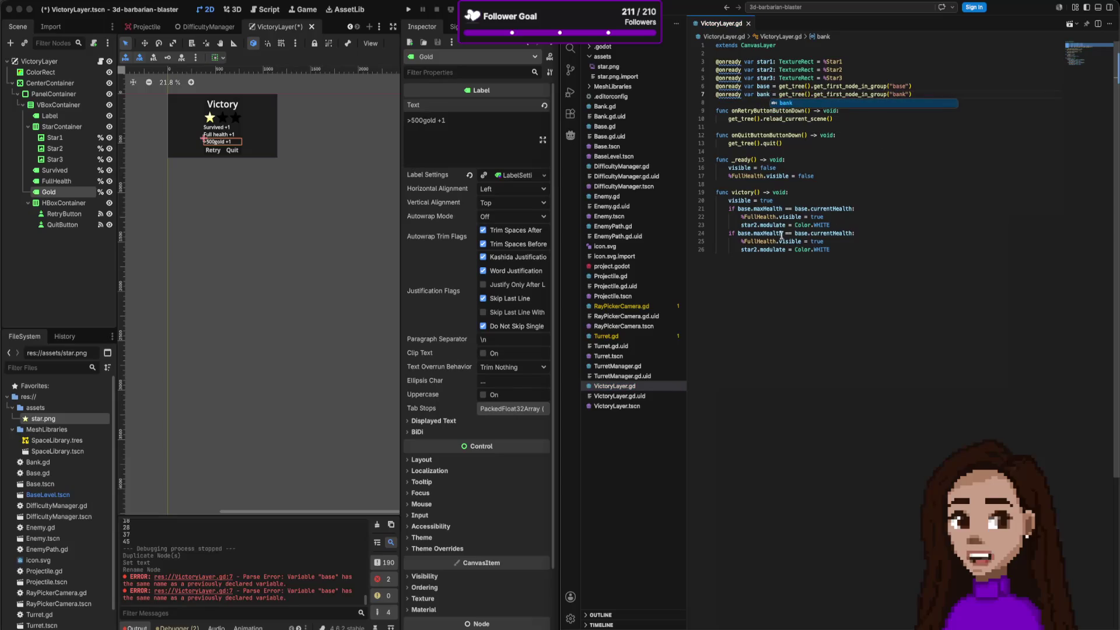
pyautogui.doubleClick(746, 234)
pyautogui.write('ba')
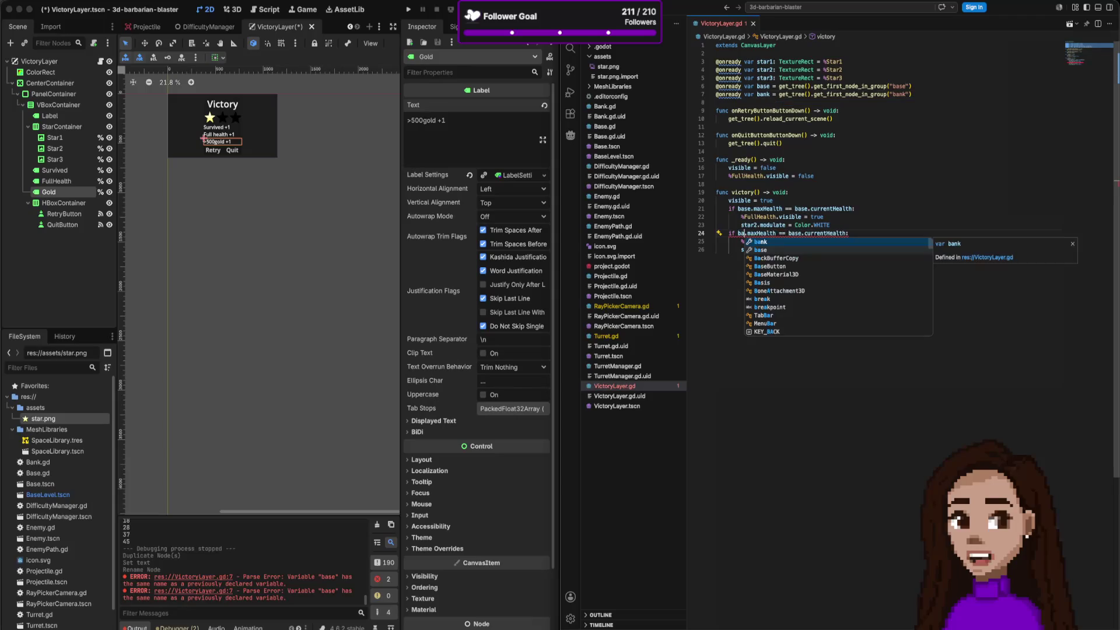
pyautogui.press('Return')
pyautogui.hotkey('shift', 'End')
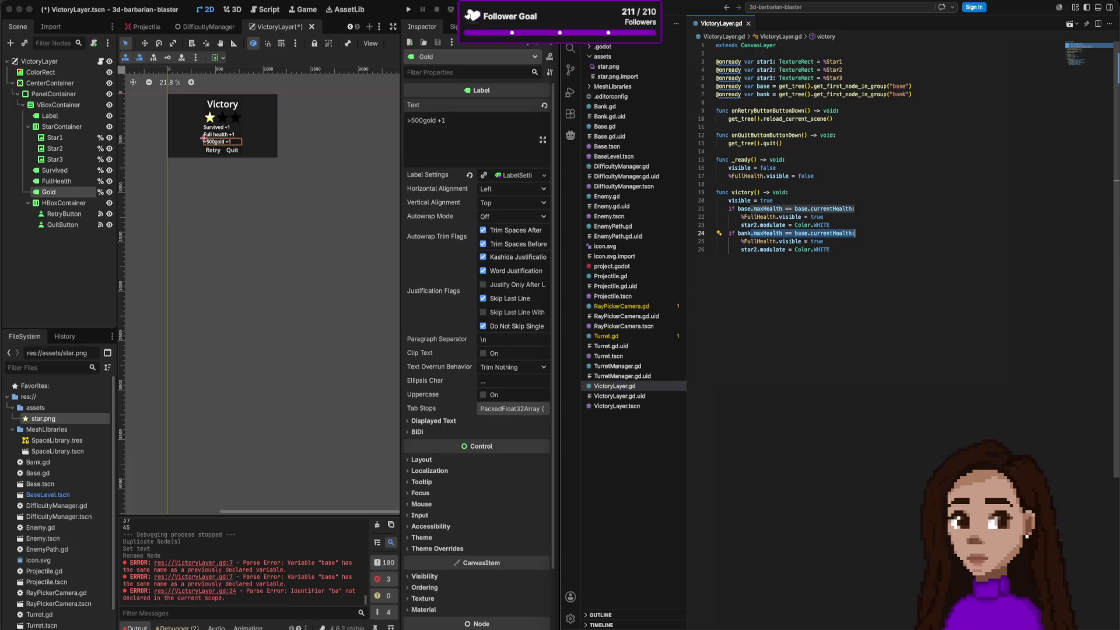
pyautogui.write('.gold >= 500')
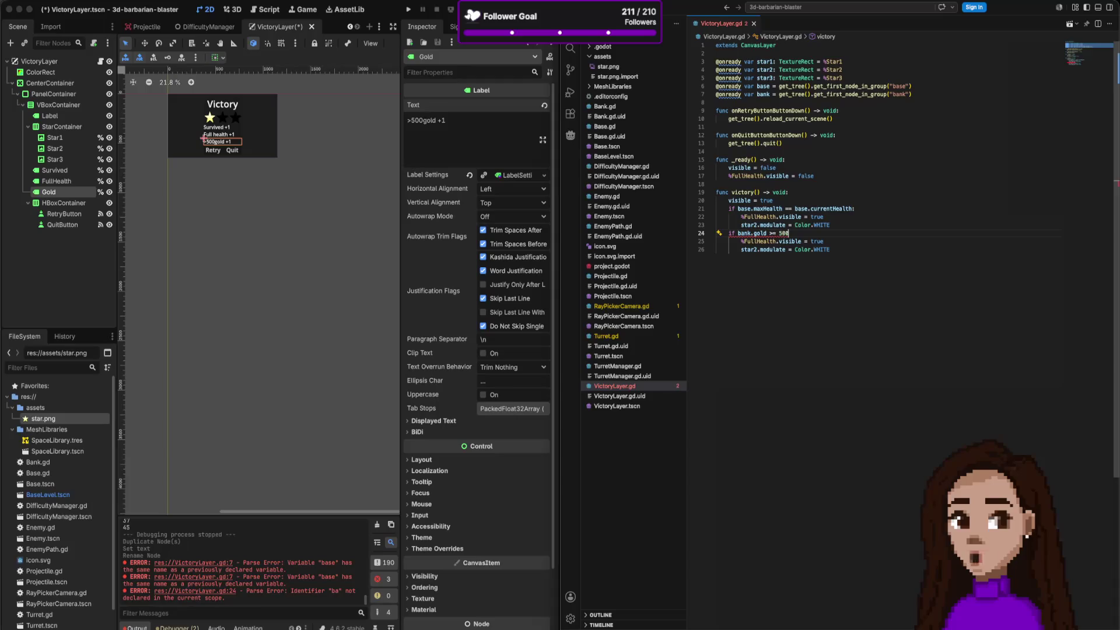
pyautogui.write(':')
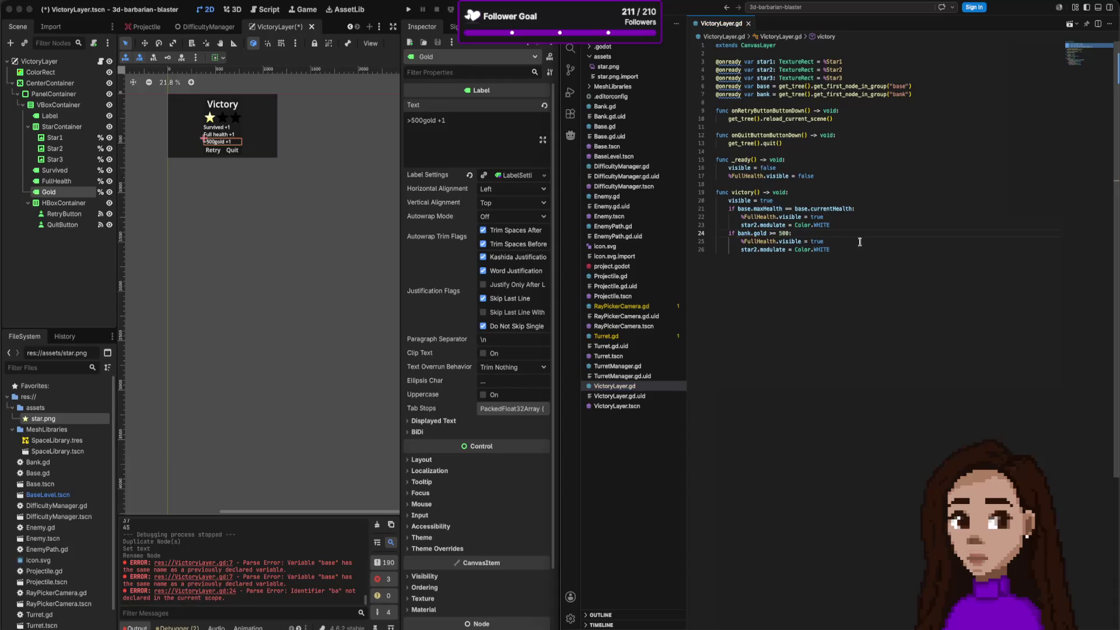
# Step: Make the gold branch show %Gold instead of %FullHealth
pyautogui.click(764, 241)
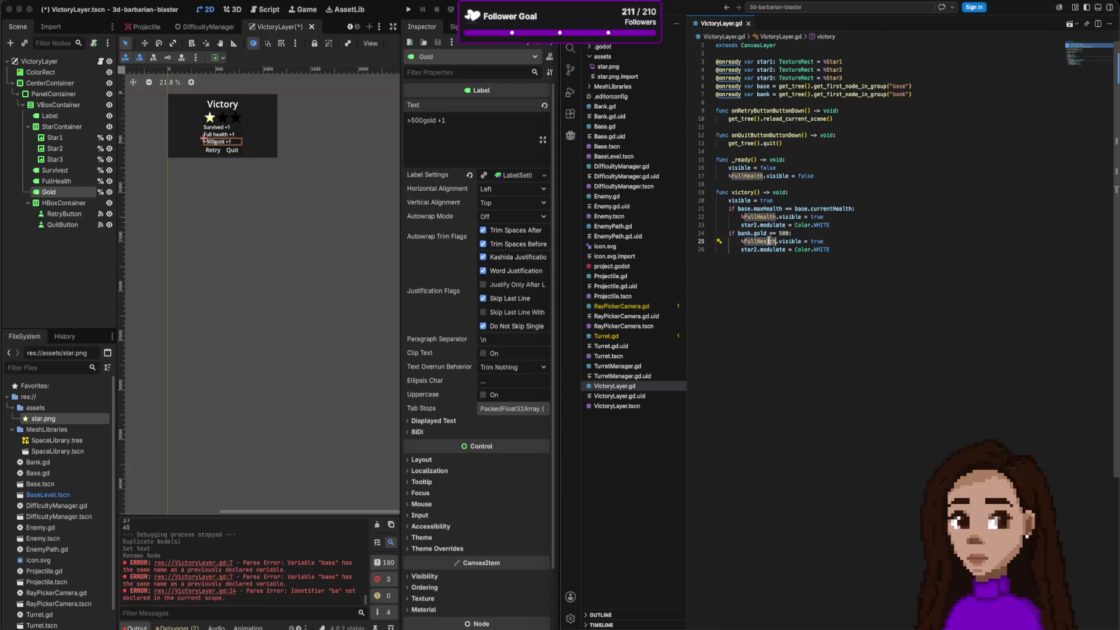
pyautogui.hotkey('alt', 'BackSpace')
pyautogui.hotkey('alt', 'Delete')
pyautogui.write('Gol')
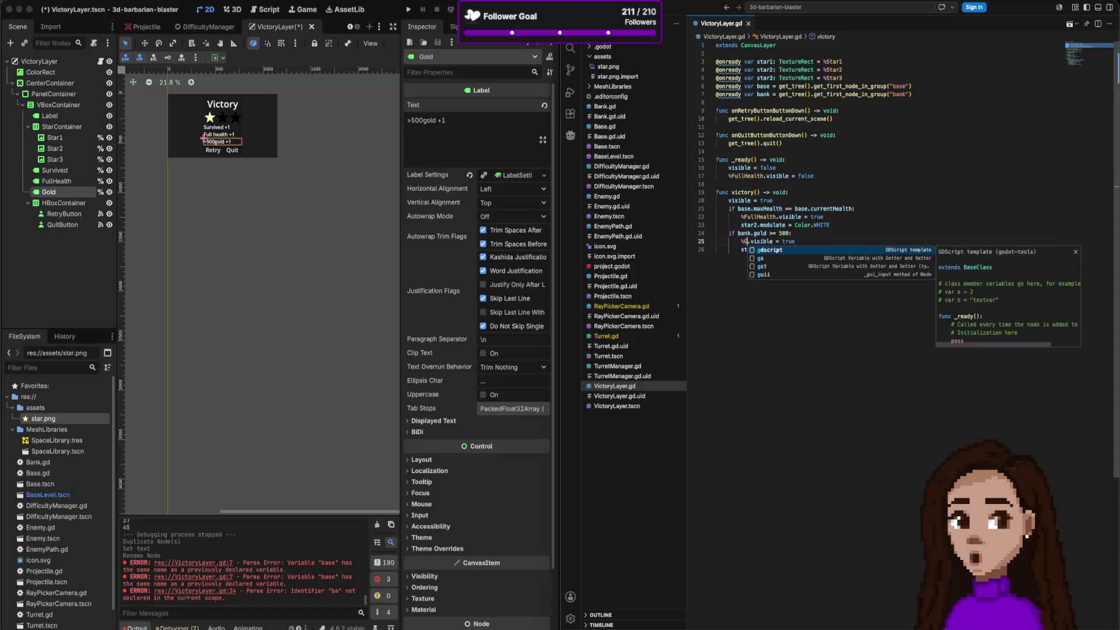
pyautogui.write('d')
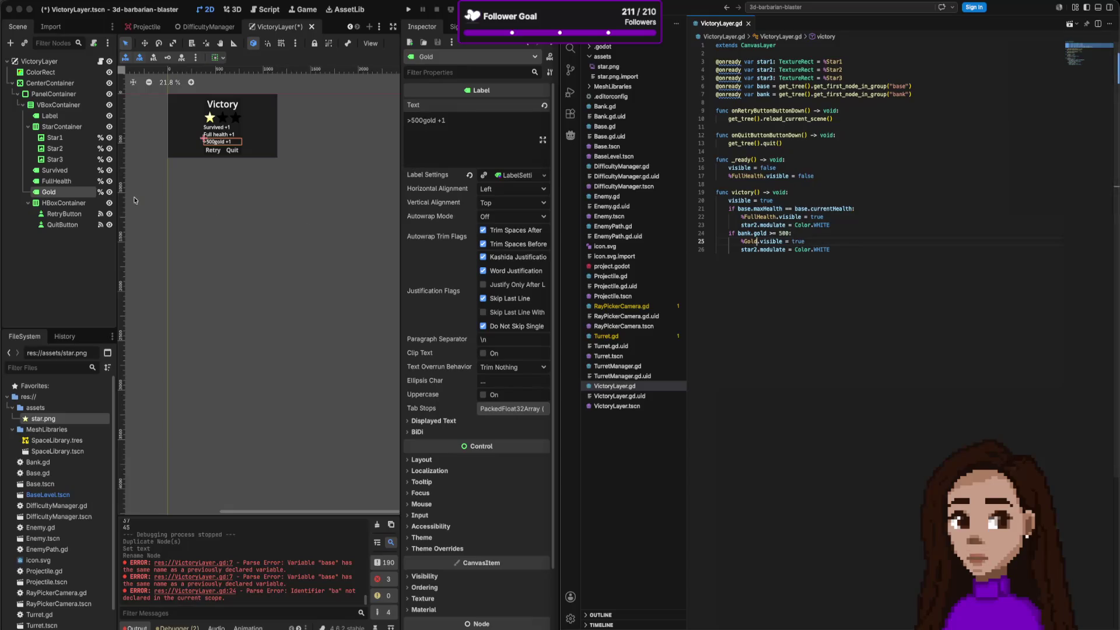
# Step: Copy the %Gold.visible line into _ready() and set it to false
pyautogui.hotkey('shift', 'alt', 'Up')
pyautogui.hotkey('alt', 'Up')
pyautogui.hotkey('alt', 'Up')
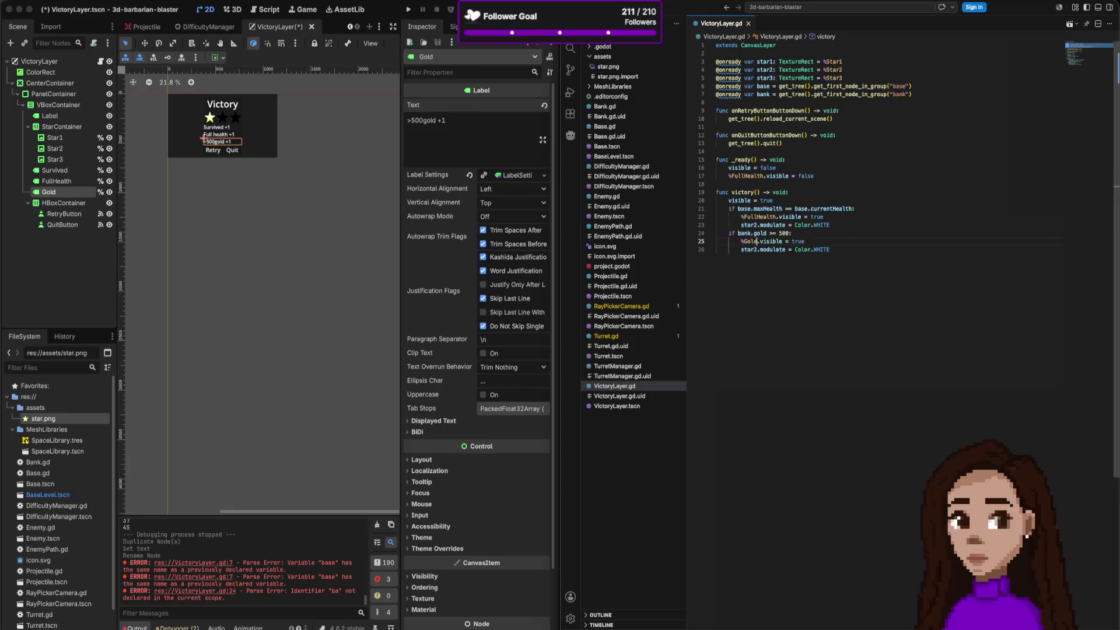
pyautogui.hotkey('alt', 'Up')
pyautogui.hotkey('alt', 'Up')
pyautogui.hotkey('alt', 'Up')
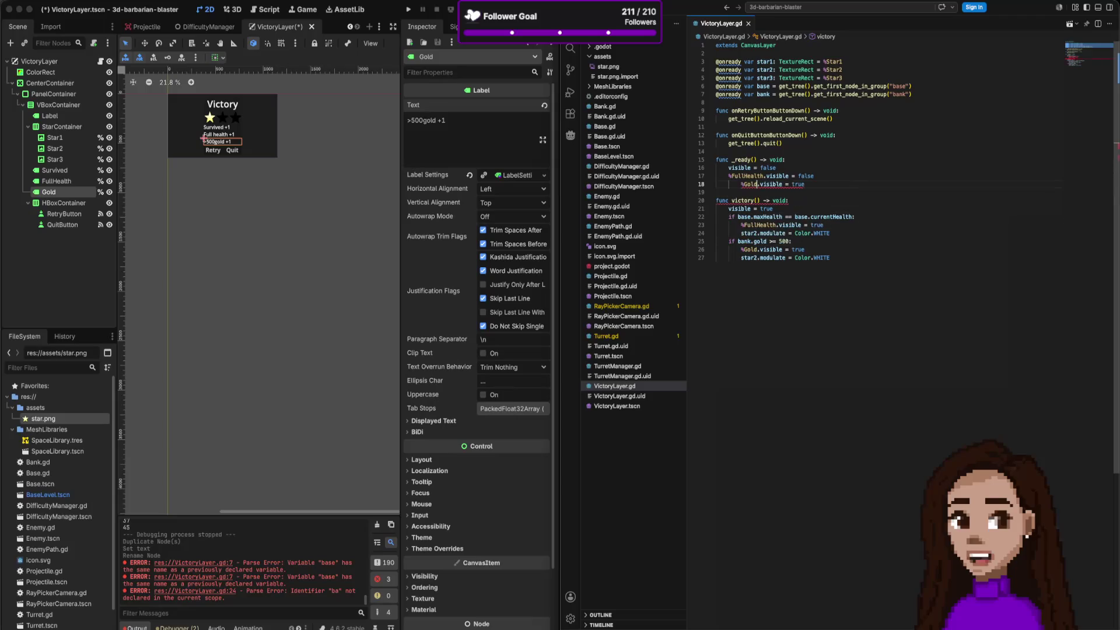
pyautogui.hotkey('shift', 'alt', 'Left')
pyautogui.write('false')
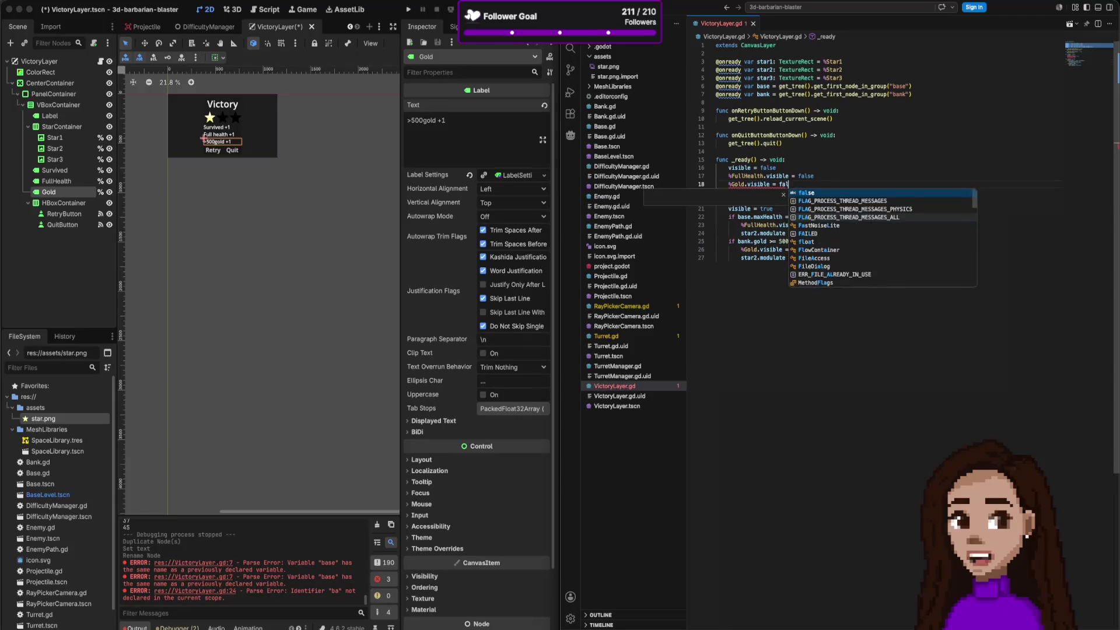
# Step: Light star3 instead of star2 in the gold branch
pyautogui.click(754, 258)
pyautogui.press('Delete')
pyautogui.write('3')
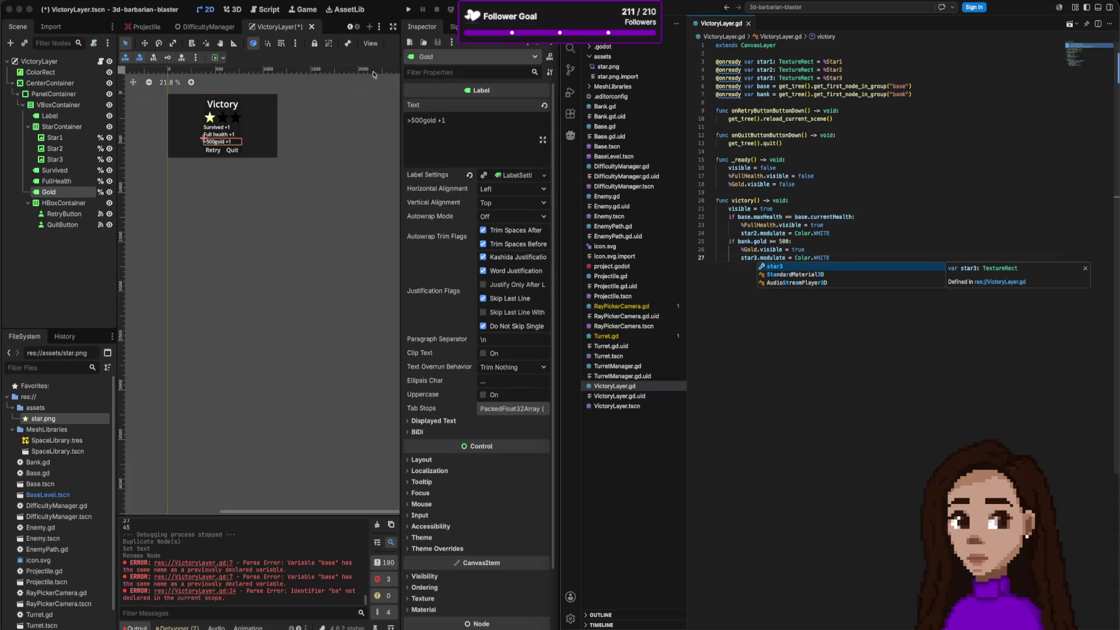
pyautogui.click(278, 247)
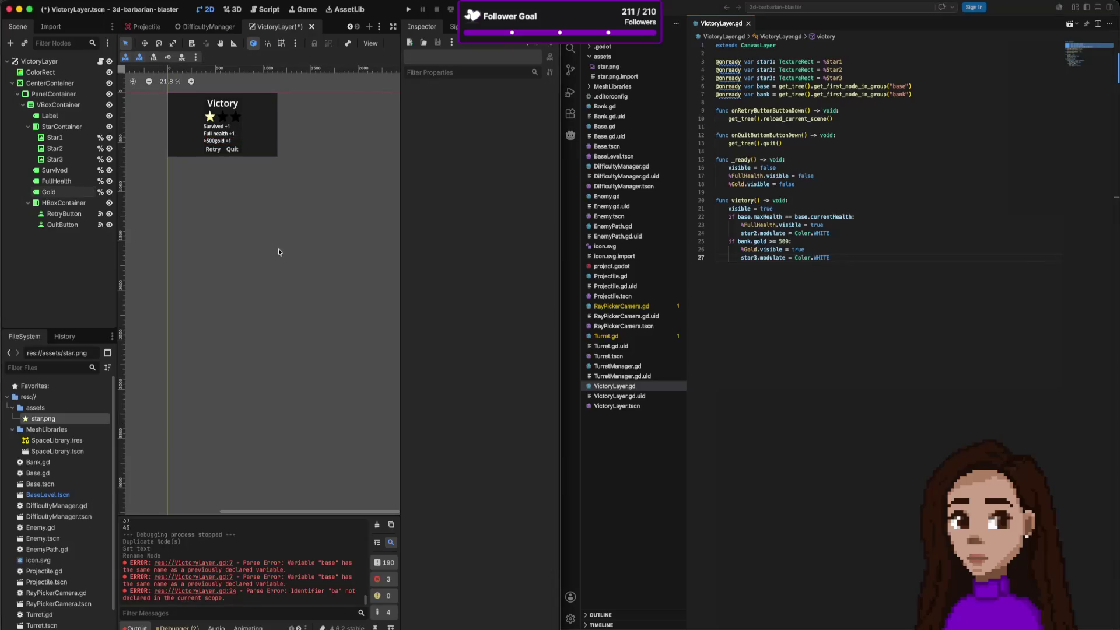
# Step: Save, playtest at 8.0x speed to a three-star Victory with '>500gold +1', then retry
pyautogui.press('super+s')
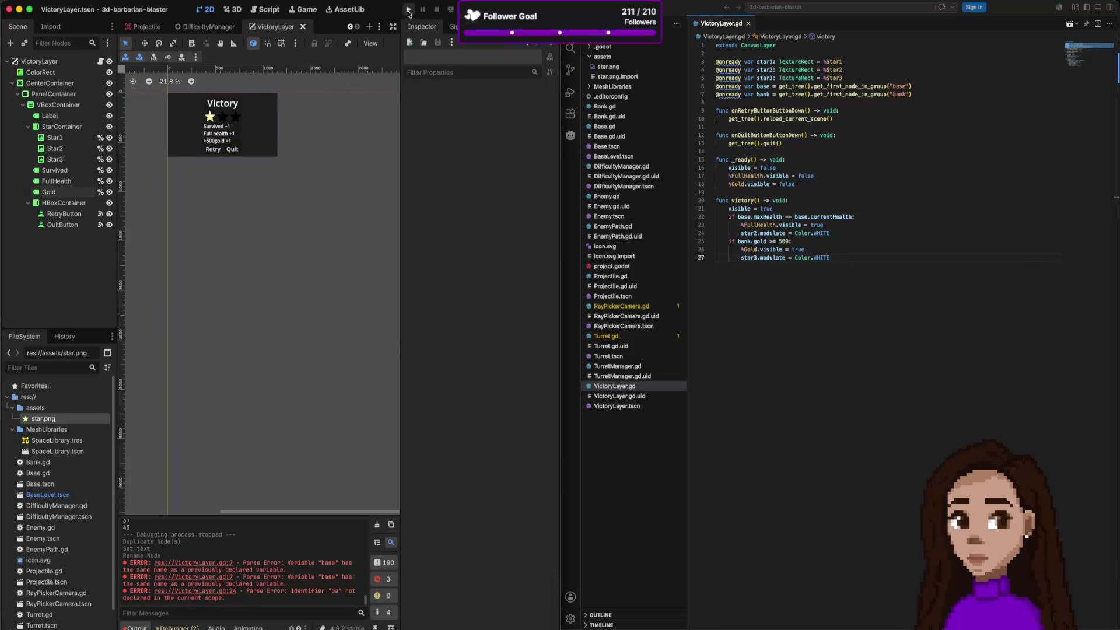
pyautogui.click(409, 10)
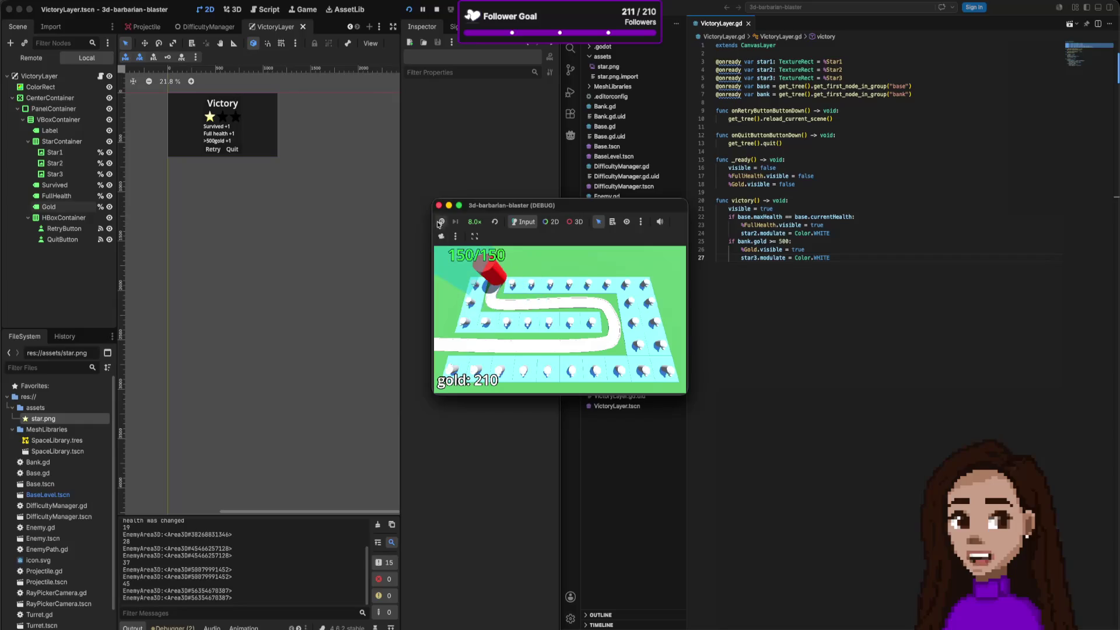
pyautogui.click(474, 222)
pyautogui.click(497, 347)
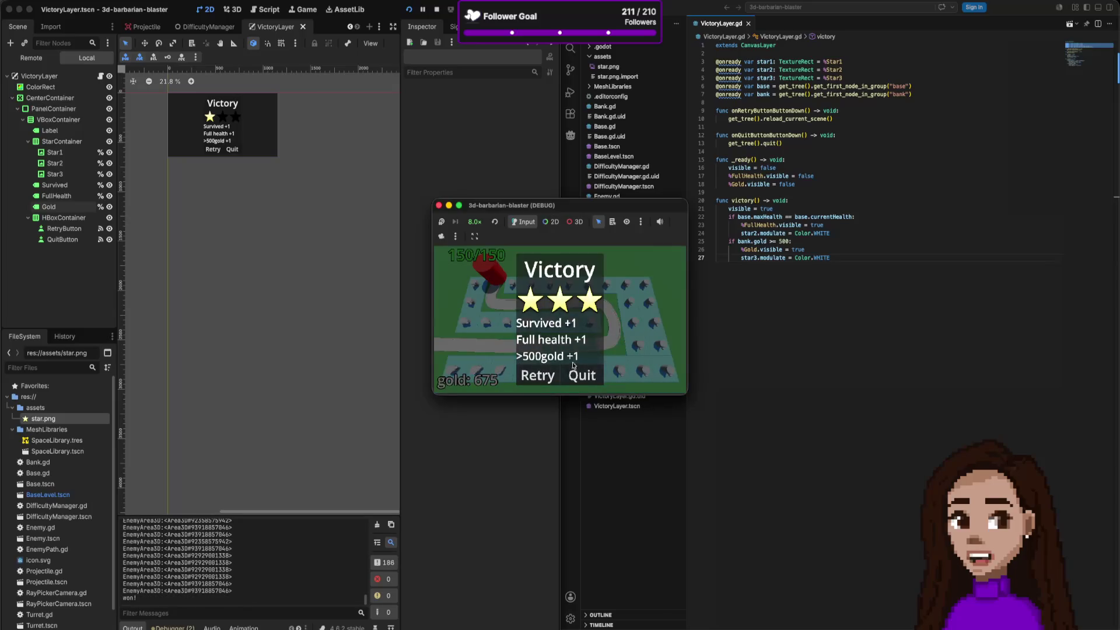
pyautogui.click(536, 376)
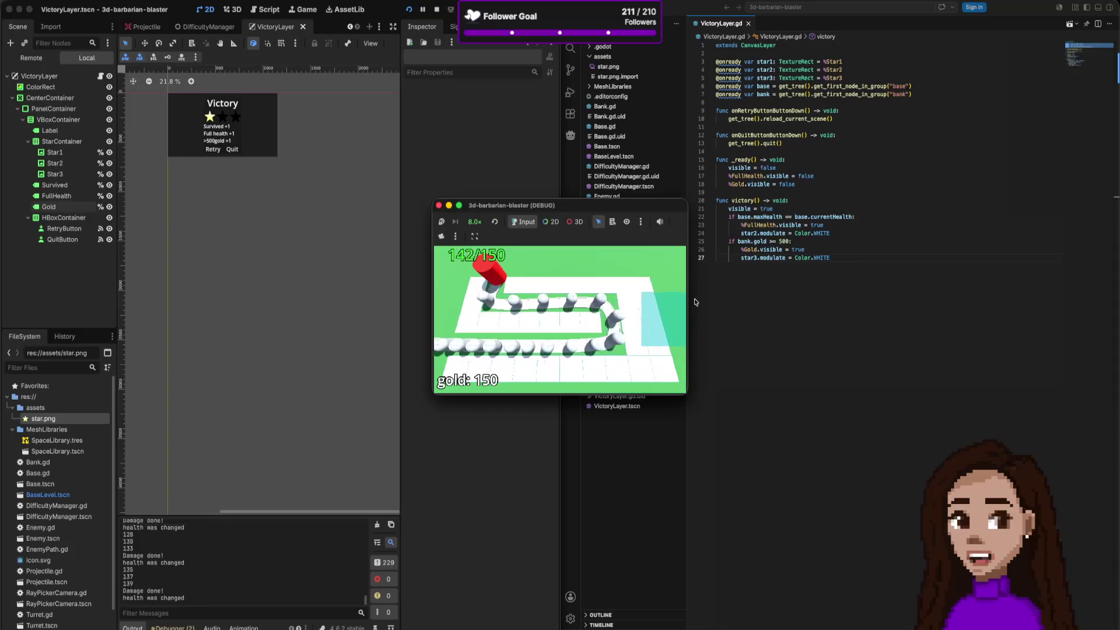
# Step: Let the replayed level finish on a one-star Victory showing only Survived +1, then return to Visual Studio Code
pyautogui.scroll(-2, 694, 301)
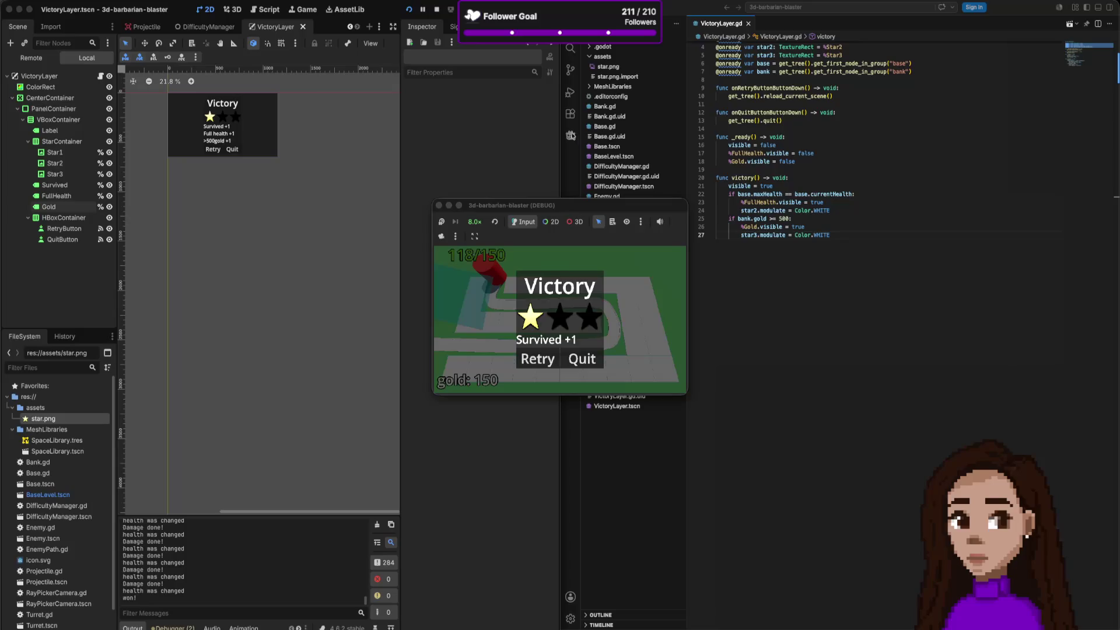
pyautogui.click(782, 251)
# Step: Paste the five castle .glb meshes into the assets folder and close the running game window
pyautogui.moveTo(604, 59); pyautogui.dragTo(604, 58)
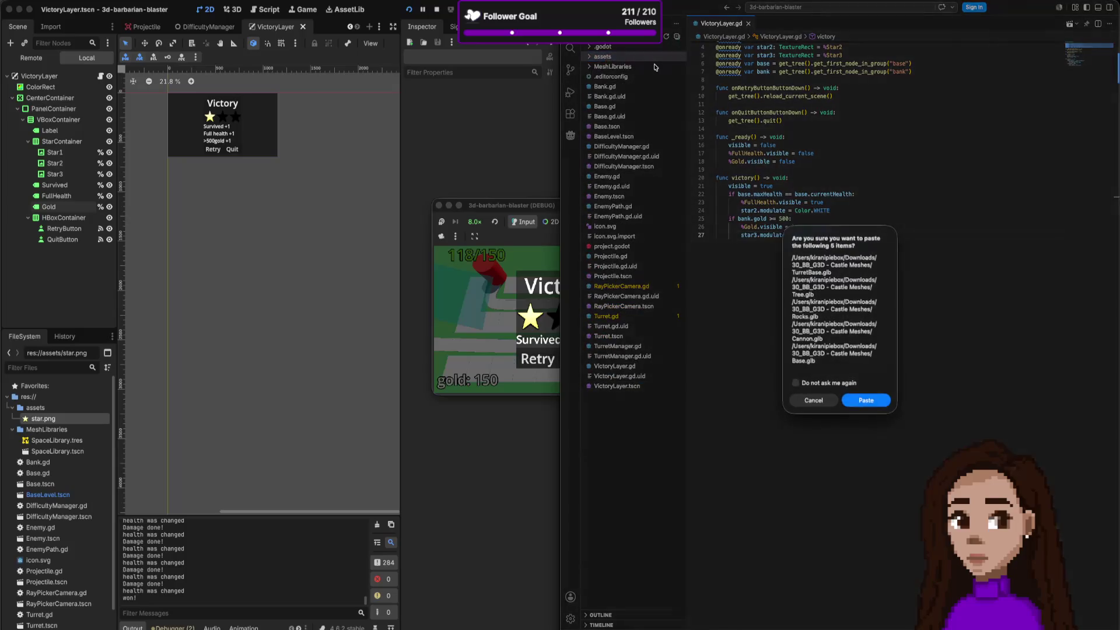
pyautogui.click(867, 400)
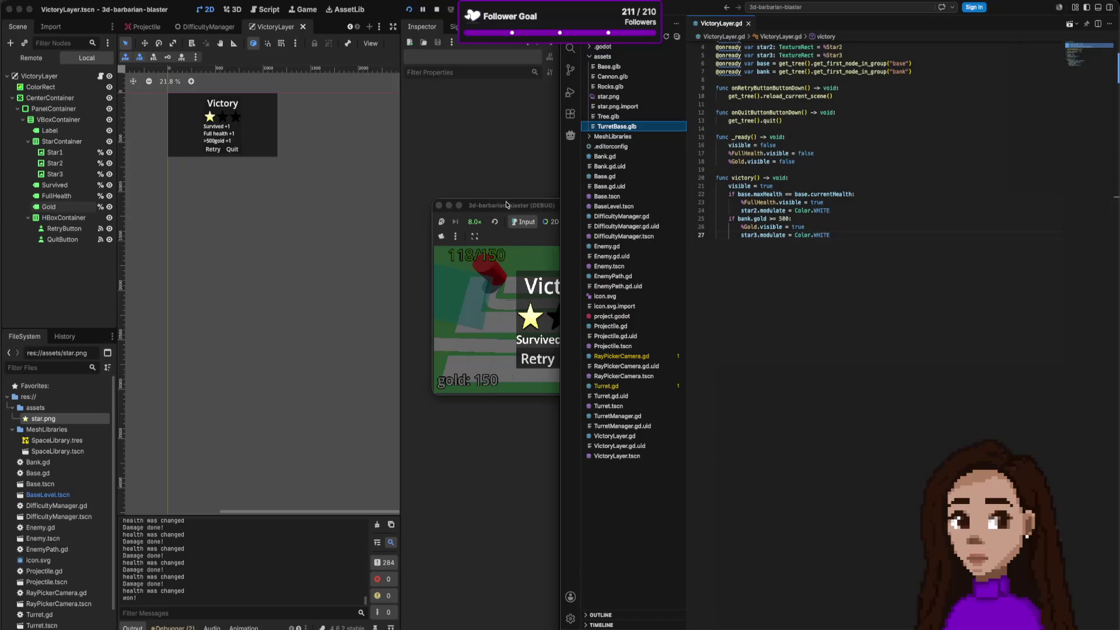
pyautogui.moveTo(501, 205); pyautogui.dragTo(411, 205)
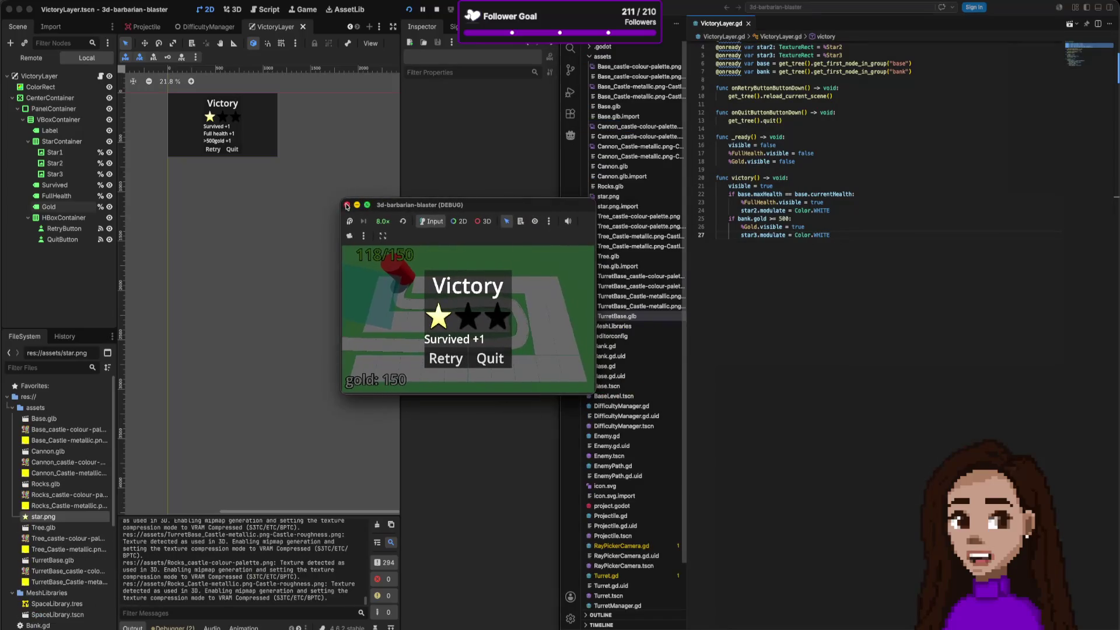
pyautogui.click(348, 205)
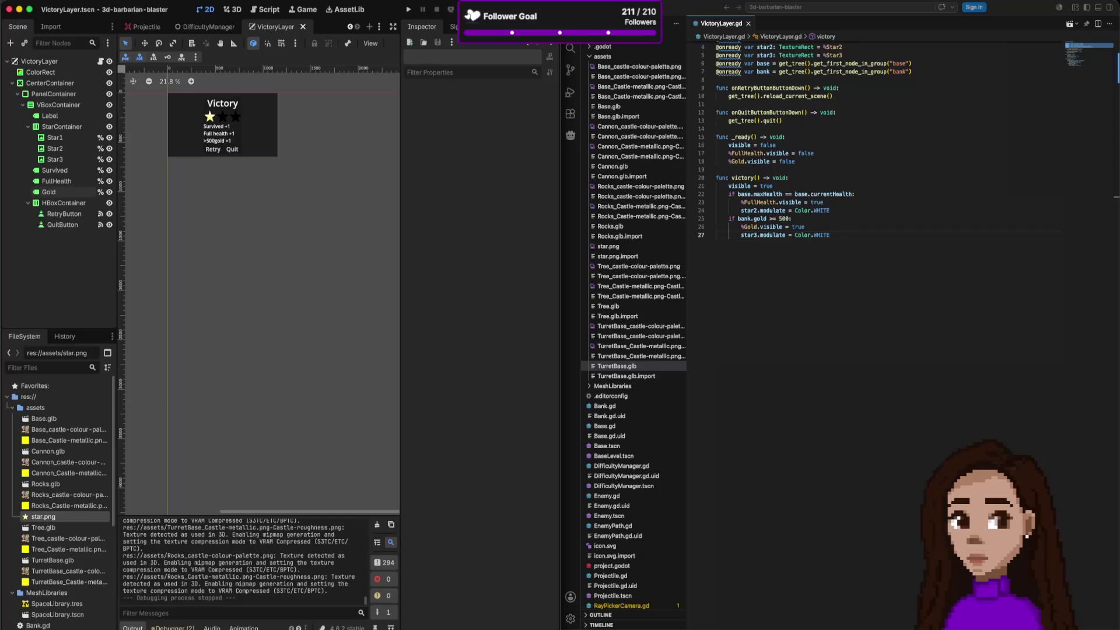
pyautogui.press('super+Tab')
# Step: Close all scene tabs and open Base.tscn through the quick scene search
pyautogui.rightClick(271, 28)
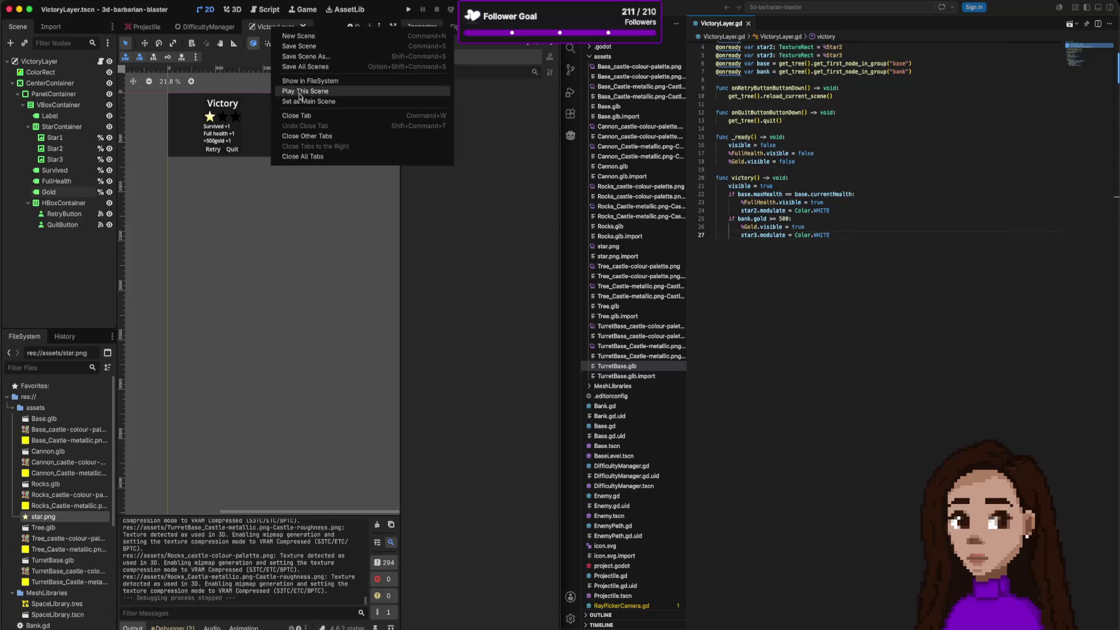
pyautogui.click(302, 157)
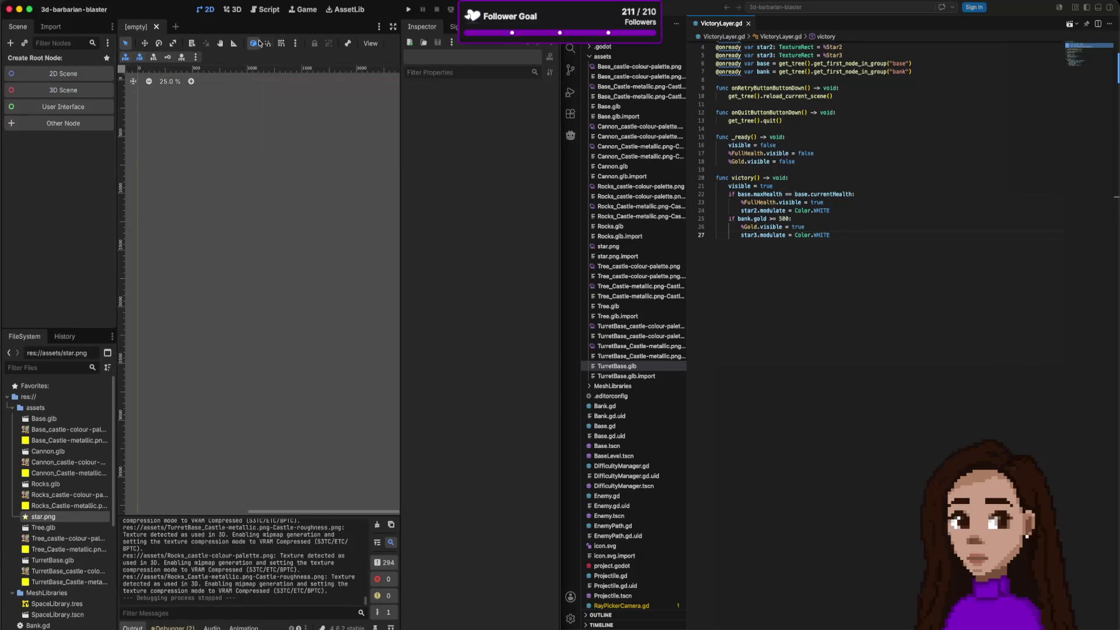
pyautogui.hotkey('ctrl', 'shift', 'o')
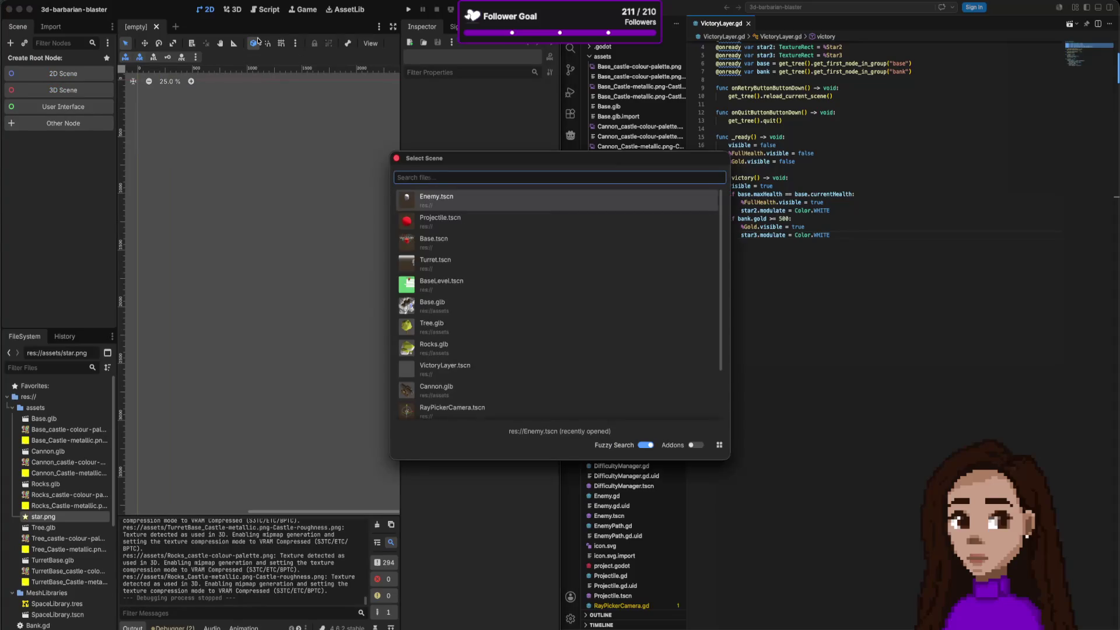
pyautogui.write('base')
pyautogui.press('Return')
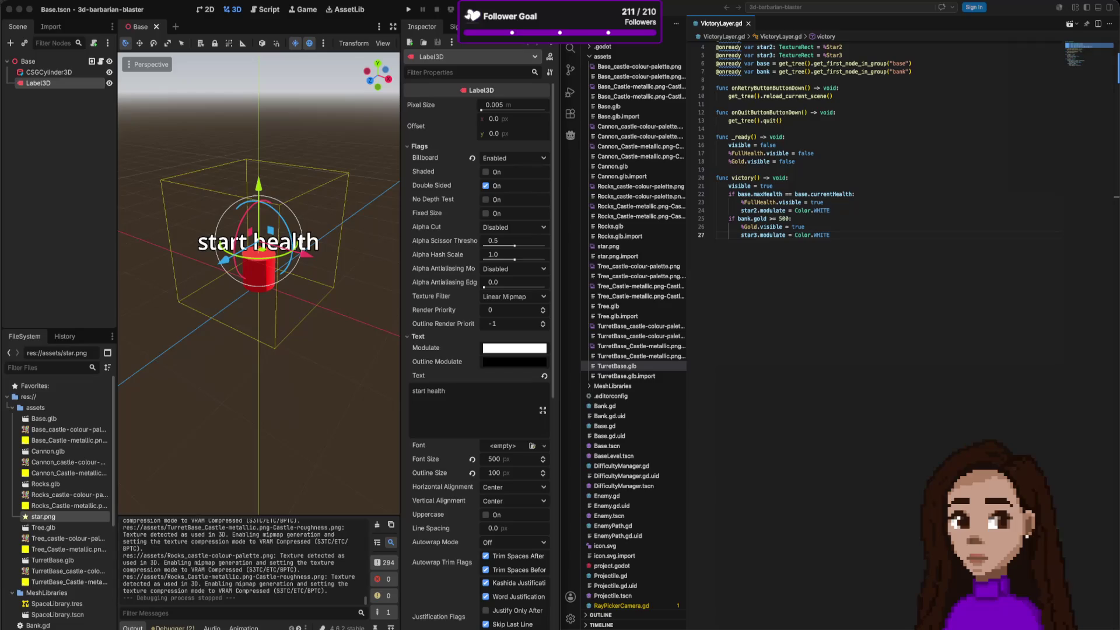
# Step: Instance the Base.glb castle model as a child scene of the Base node
pyautogui.click(69, 146)
pyautogui.hotkey('ctrl', 'a')
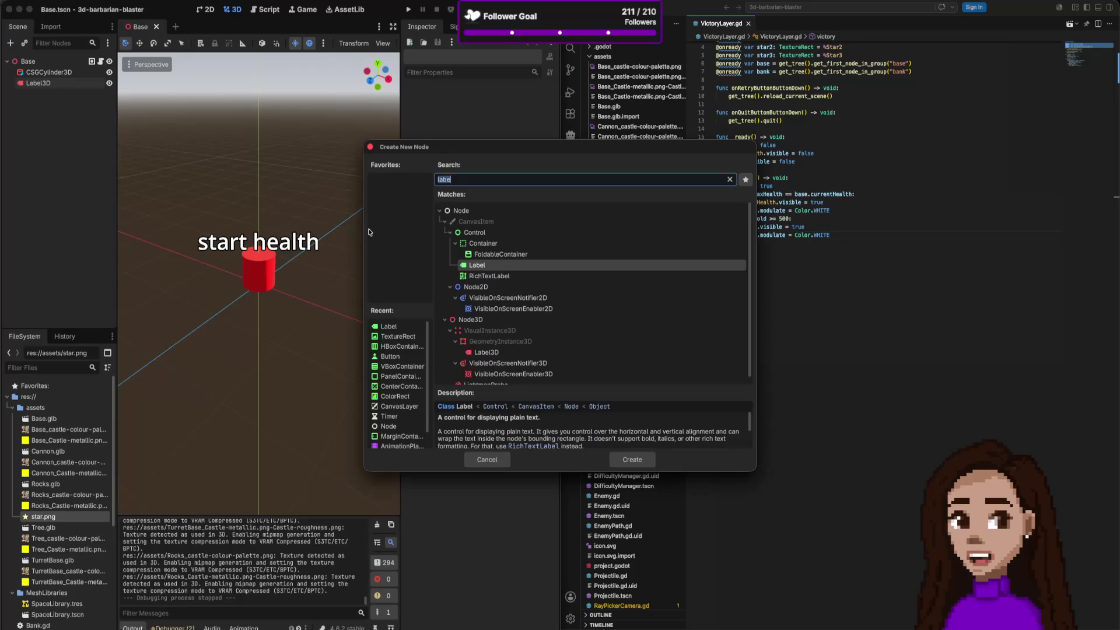
pyautogui.write('base')
pyautogui.press('Escape')
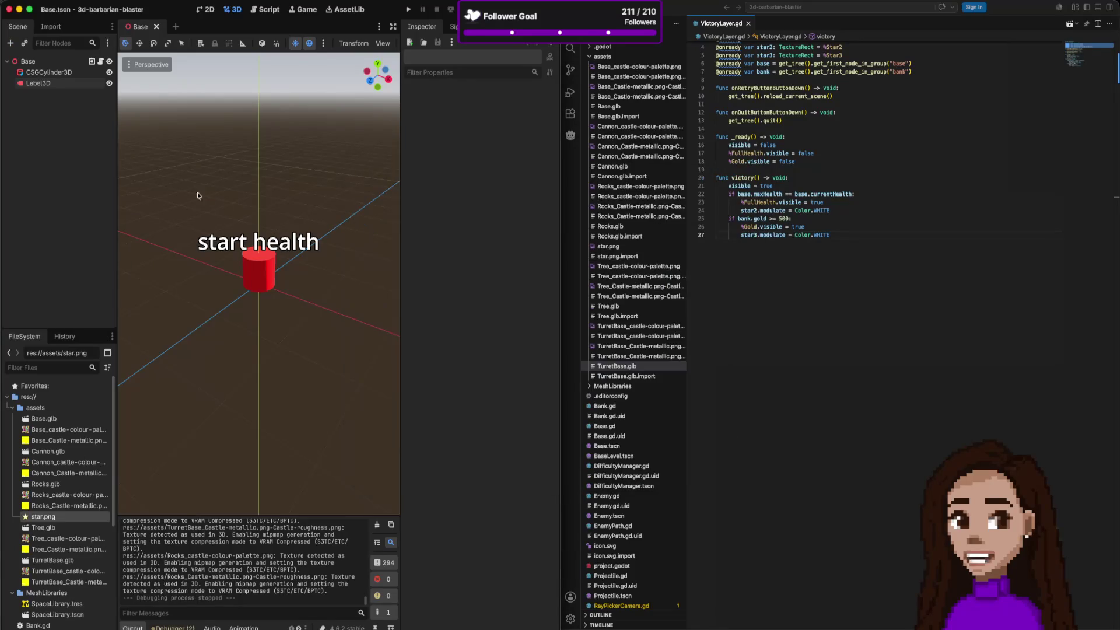
pyautogui.rightClick(56, 112)
pyautogui.click(86, 130)
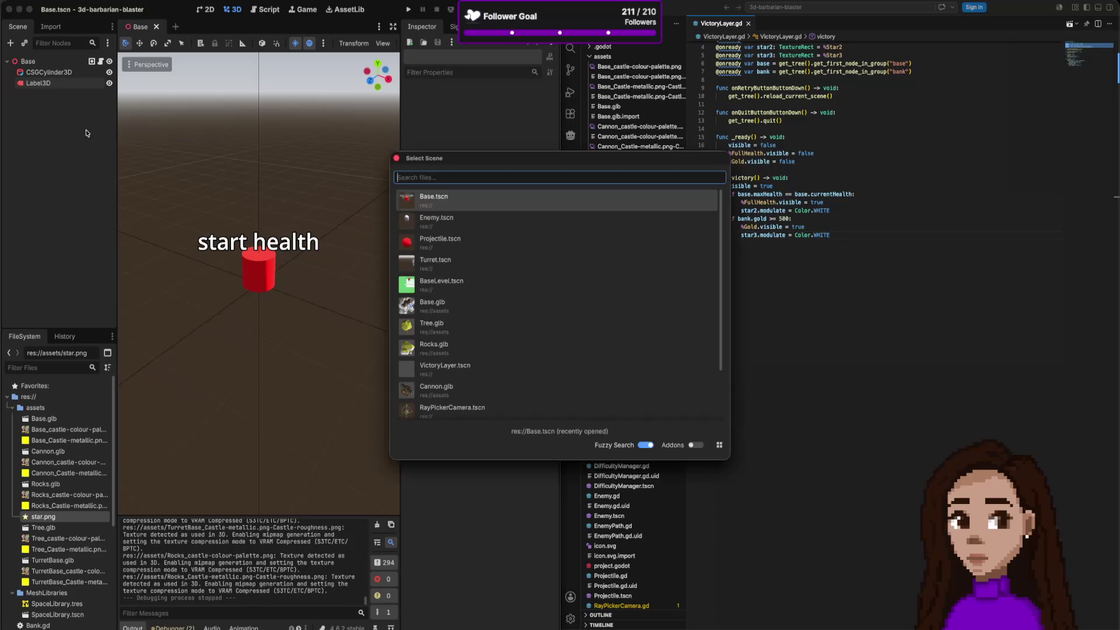
pyautogui.write('ba')
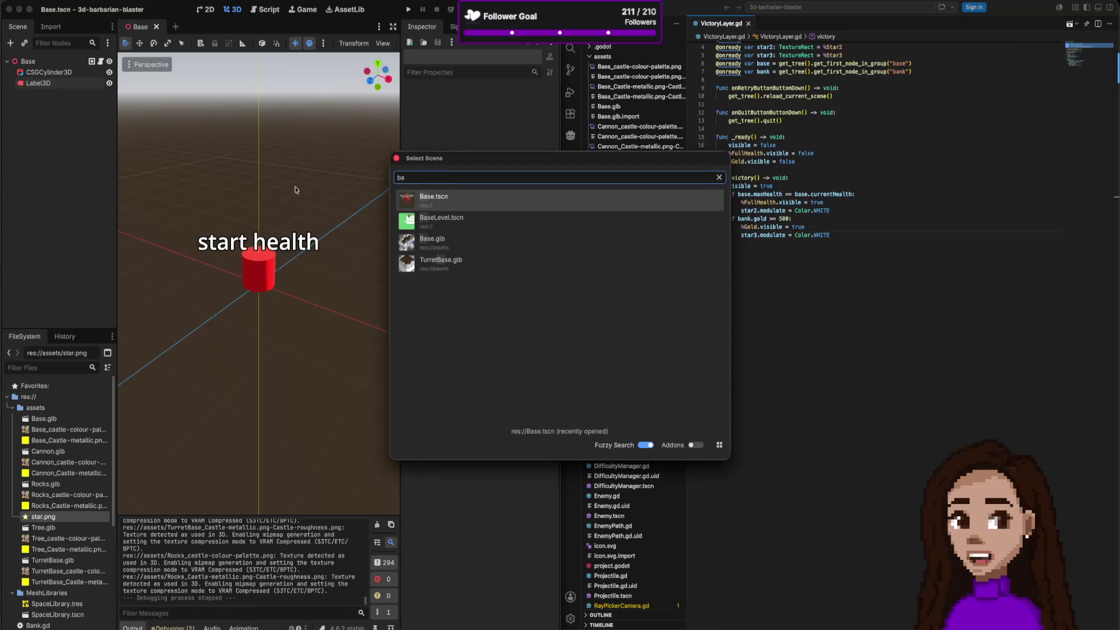
pyautogui.doubleClick(441, 244)
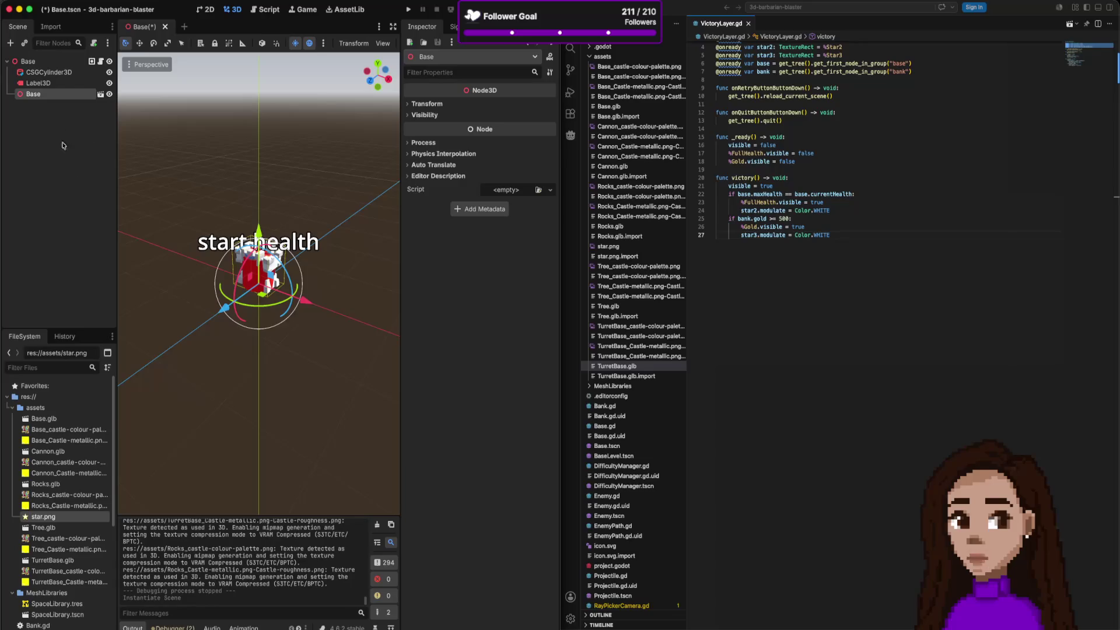
# Step: Drag a second Base.glb copy into the viewport, then delete the extra Base2 node
pyautogui.click(82, 183)
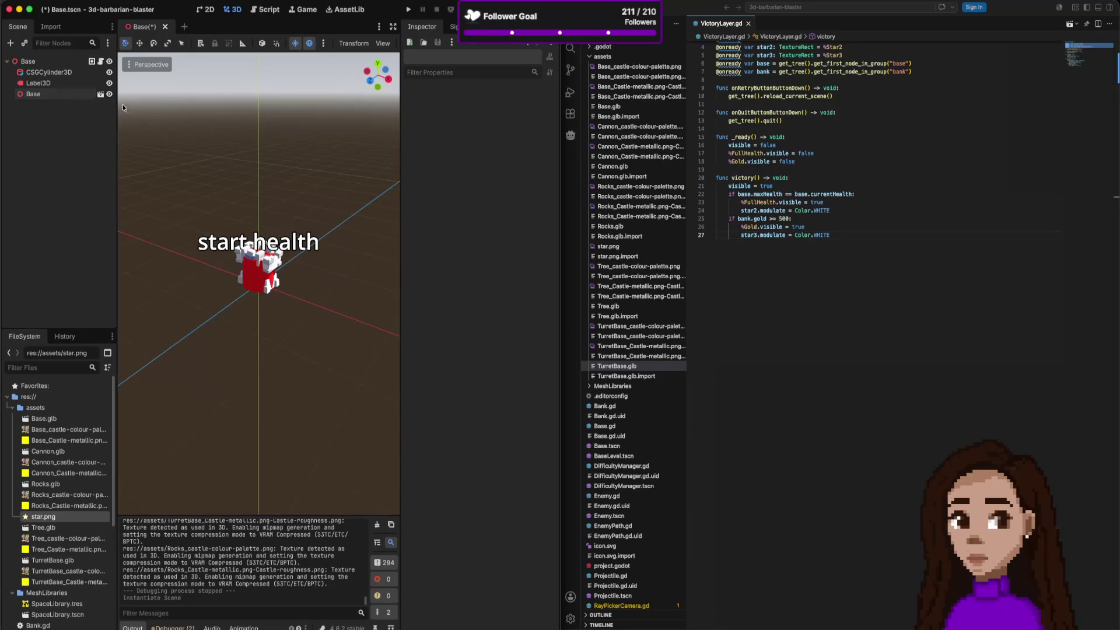
pyautogui.click(102, 95)
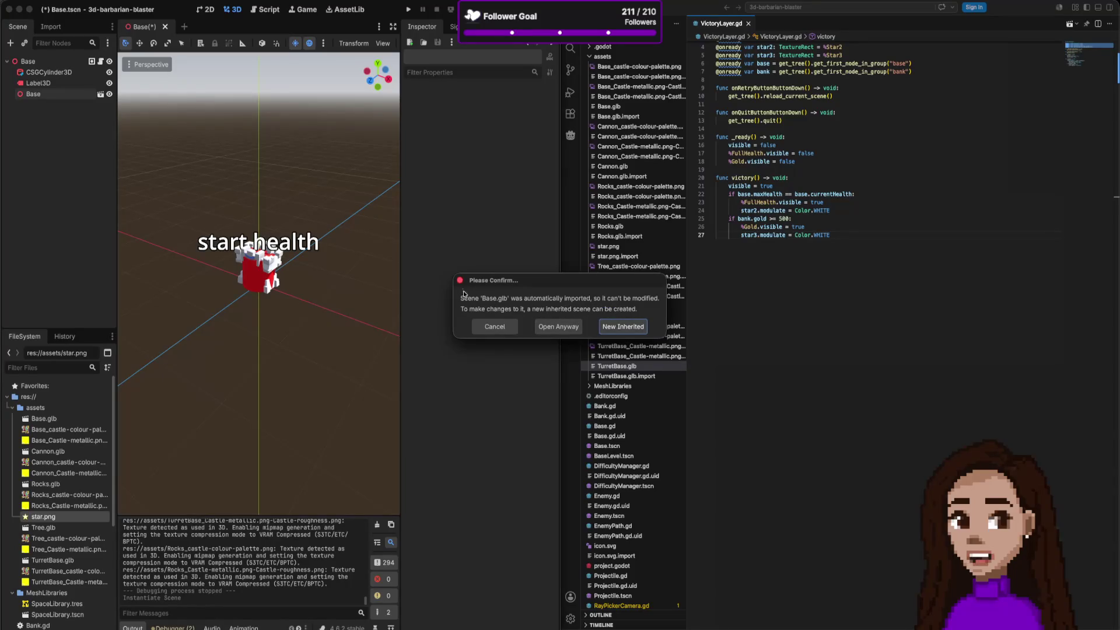
pyautogui.click(490, 328)
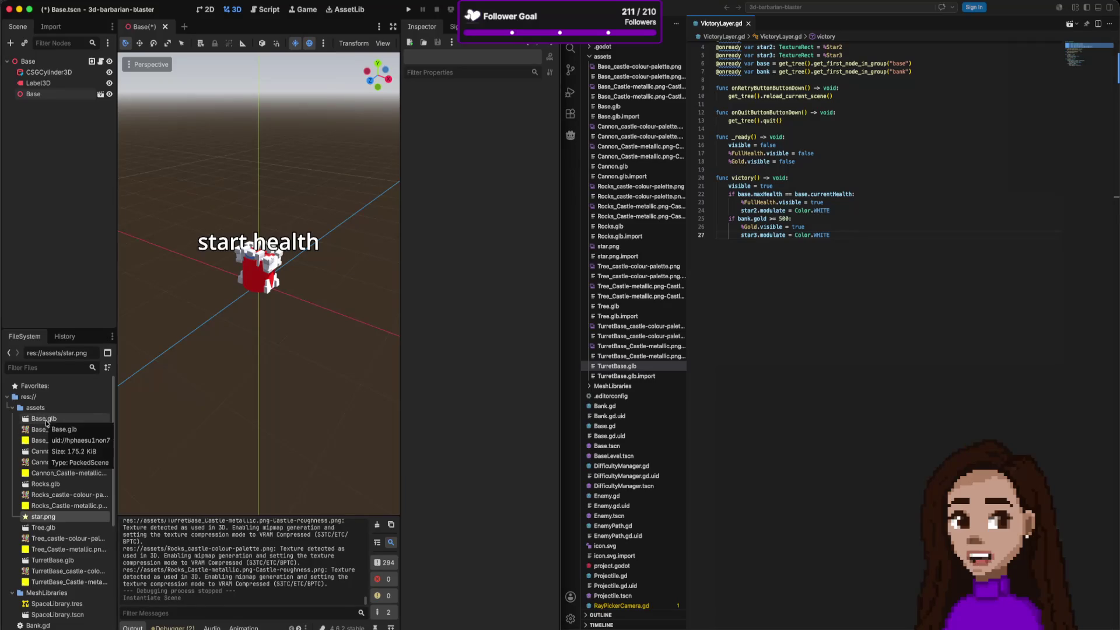
pyautogui.moveTo(47, 419)
pyautogui.mouseDown()
pyautogui.moveTo(58, 425)
pyautogui.moveTo(234, 292)
pyautogui.moveTo(215, 304)
pyautogui.mouseUp()
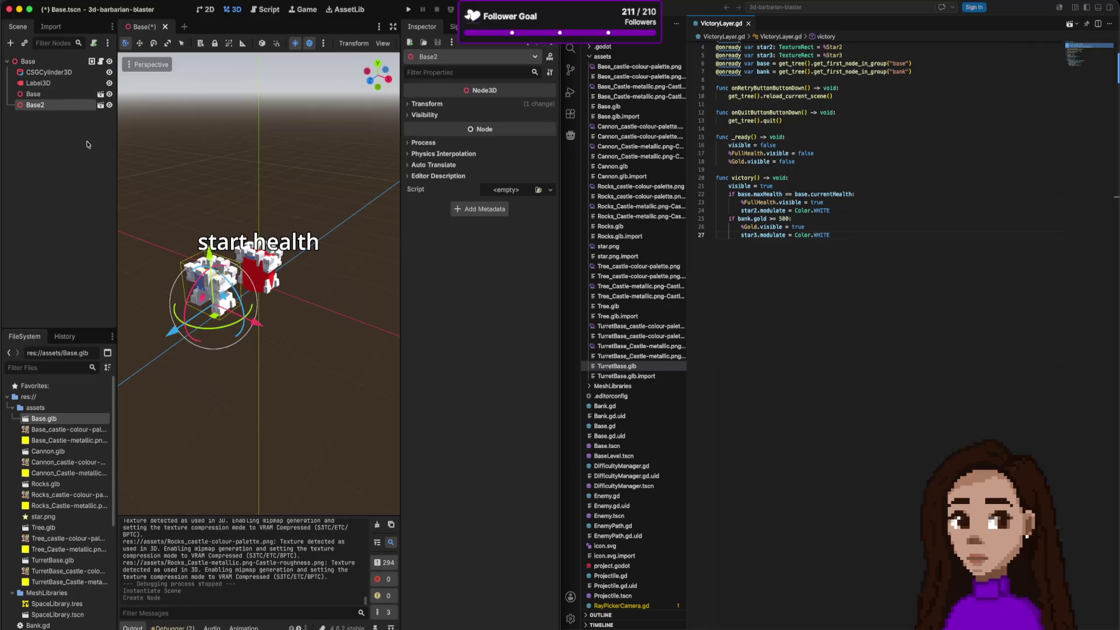
pyautogui.rightClick(64, 112)
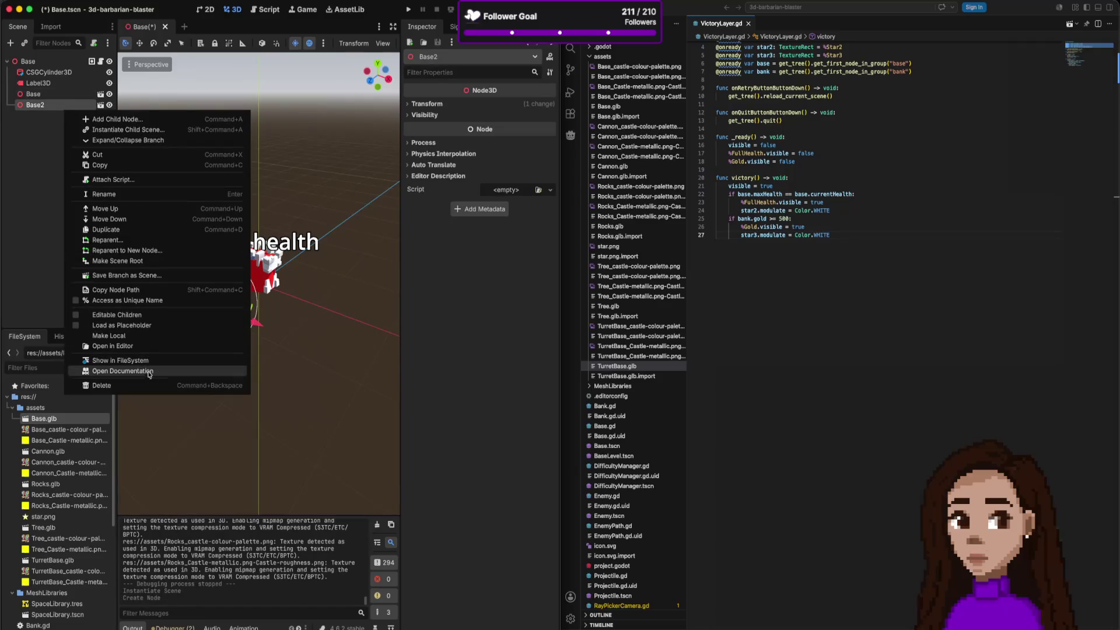
pyautogui.click(108, 386)
pyautogui.click(560, 320)
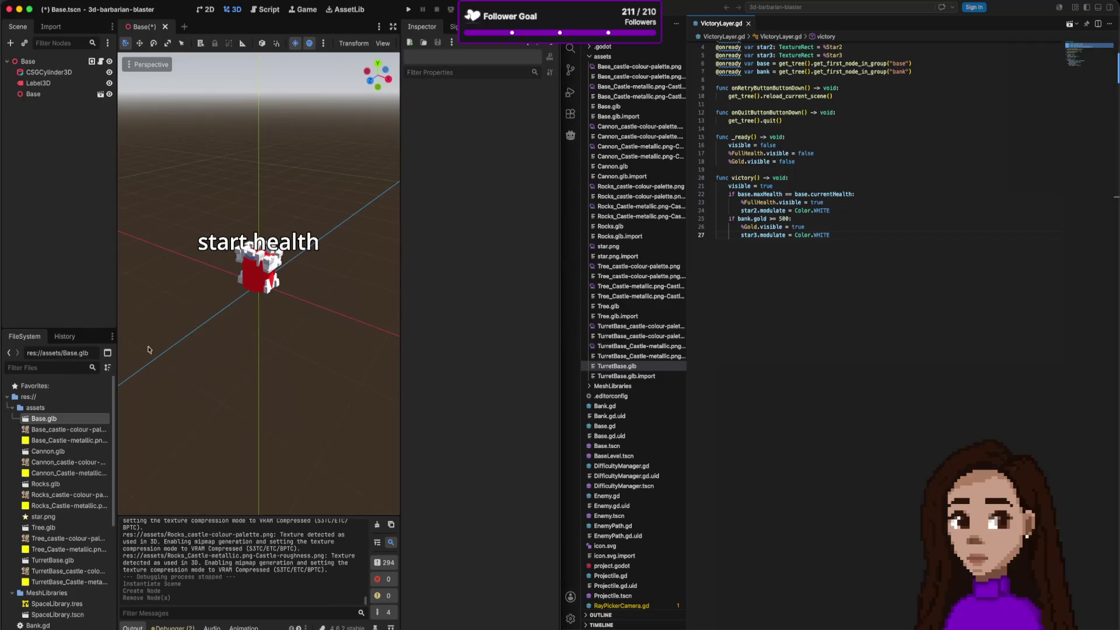
# Step: Select the red CSGCylinder3D node and bring up its context menu
pyautogui.click(61, 430)
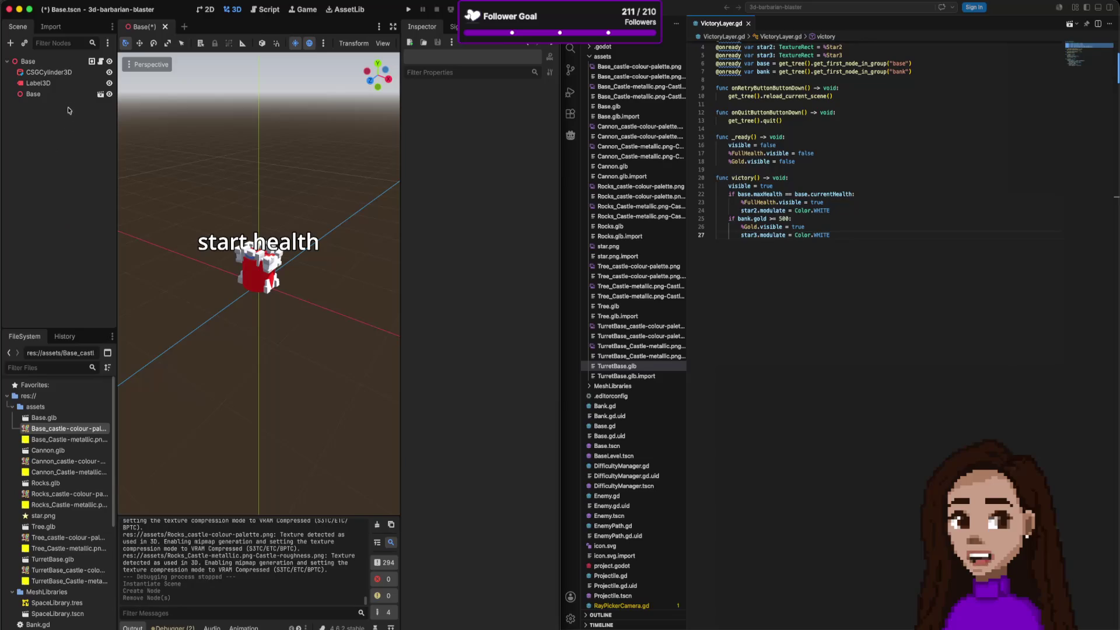
pyautogui.click(66, 72)
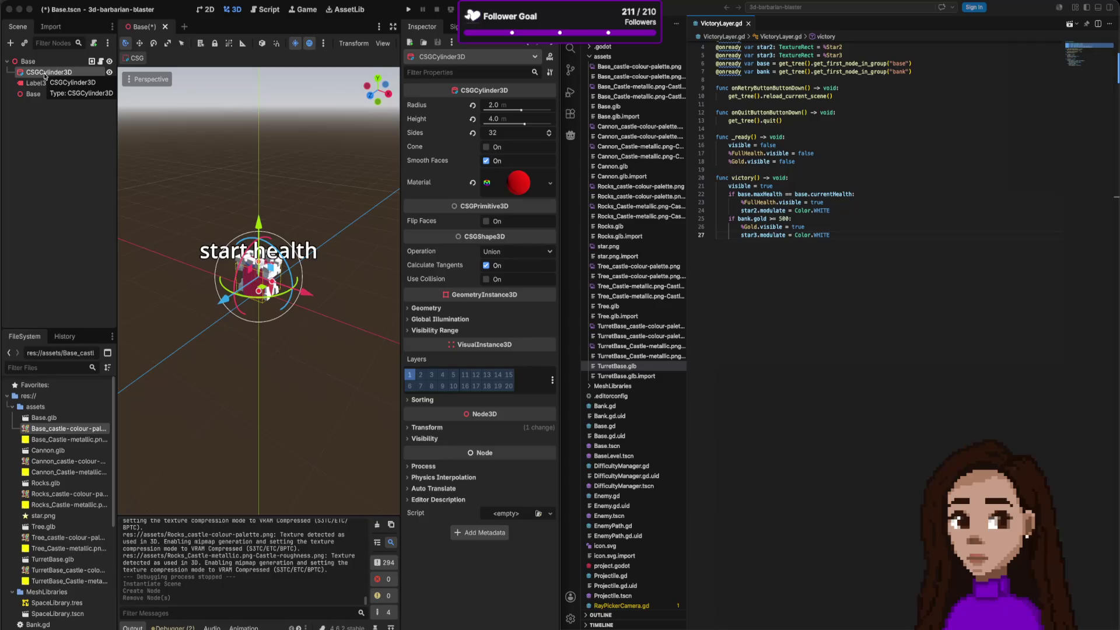
pyautogui.rightClick(45, 75)
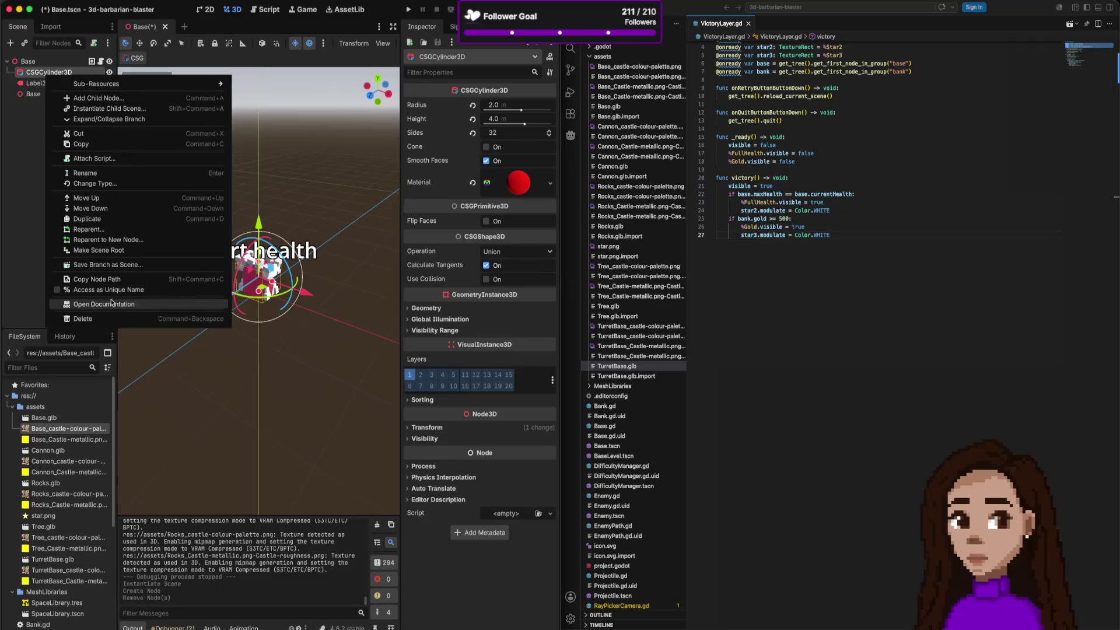